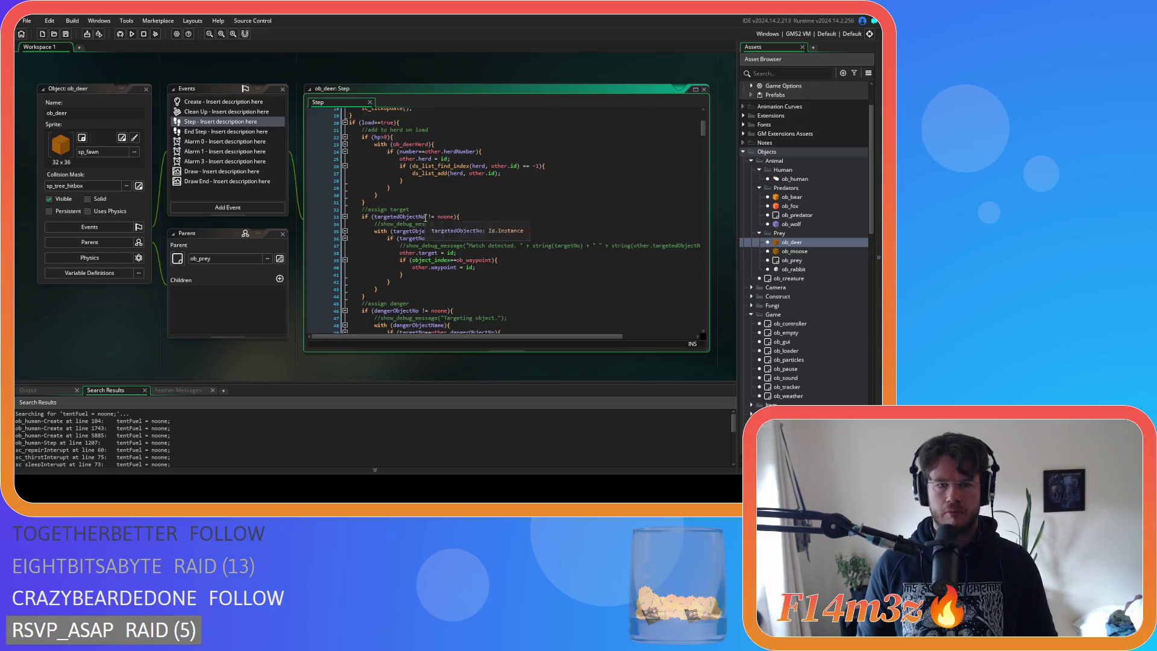
Add a targetedObjectNo reset line after the target block in ob_deer's Step code.
{"action": "left_click_drag", "start_coordinate": [448, 216], "coordinate": [374, 217]}
{"action": "key", "text": "ctrl+c"}
{"action": "left_click", "coordinate": [458, 218]}
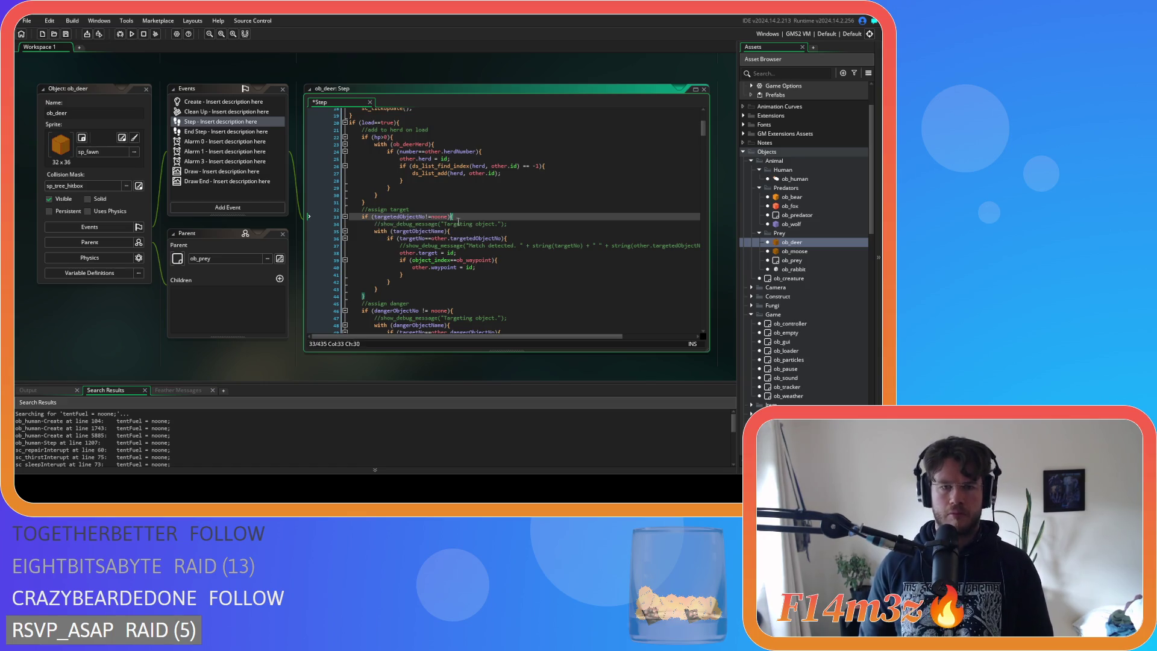
{"action": "left_click", "coordinate": [387, 286]}
{"action": "key", "text": "Return"}
{"action": "key", "text": "ctrl+v"}
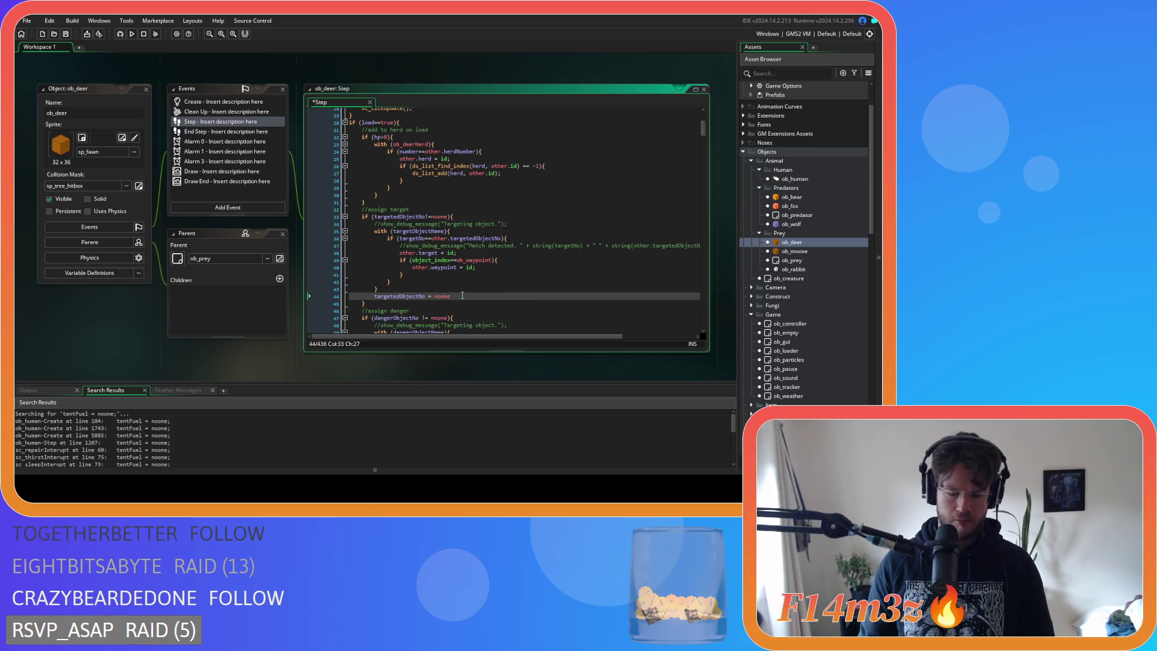
{"action": "scroll", "coordinate": [469, 295], "scroll_direction": "down", "scroll_amount": 5}
{"action": "type", "text": ";"}
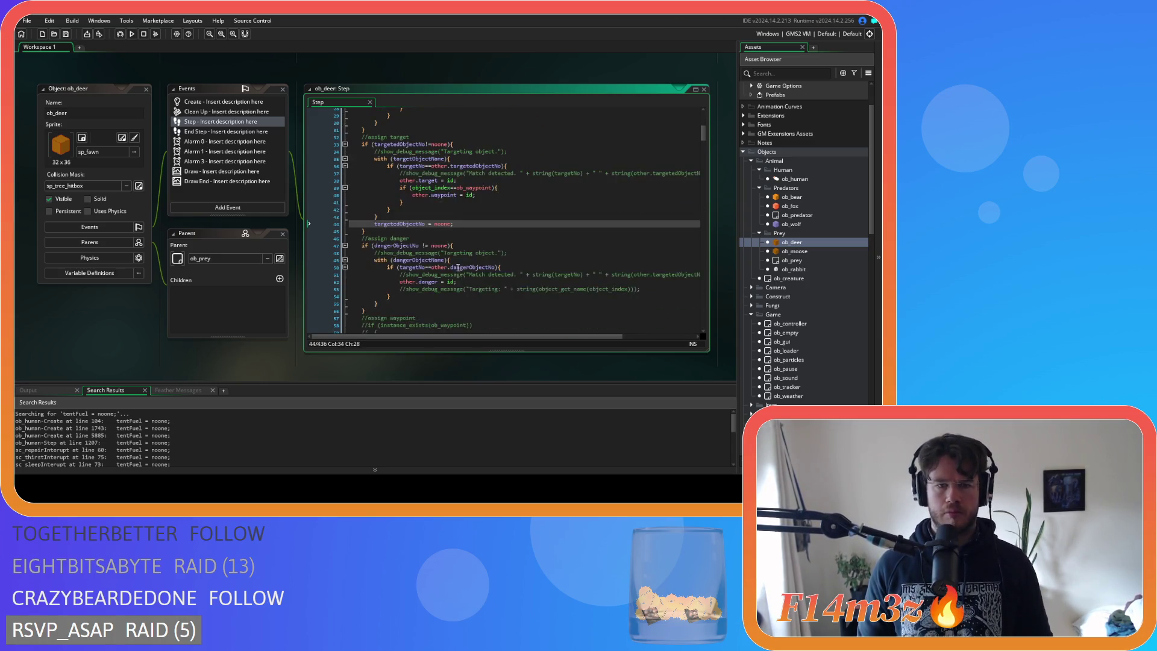
Tighten the danger check to dangerObjectNo!=noone, add dangerObjectNo = noone after its block, and save.
{"action": "left_click", "coordinate": [424, 209]}
{"action": "key", "text": "BackSpace"}
{"action": "key", "text": "Right"}
{"action": "key", "text": "Right"}
{"action": "key", "text": "Delete"}
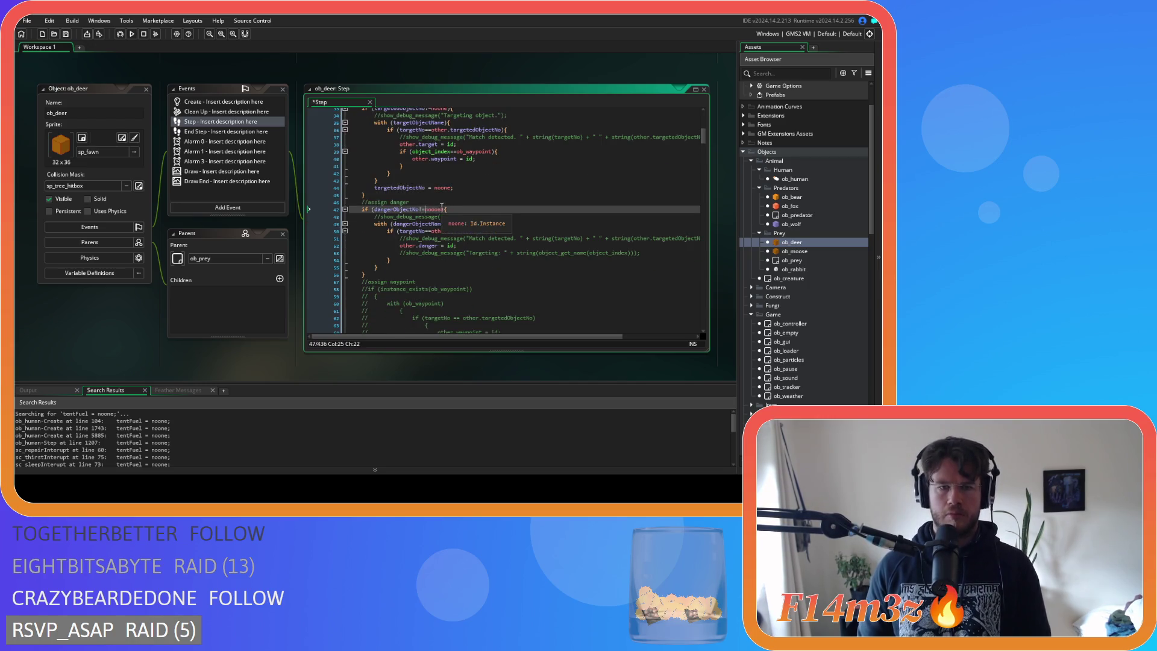
{"action": "left_click_drag", "start_coordinate": [444, 209], "coordinate": [388, 211]}
{"action": "left_click", "coordinate": [462, 212]}
{"action": "left_click", "coordinate": [394, 265]}
{"action": "key", "text": "Return"}
{"action": "type", "text": "dangerObjectNo!=noone"}
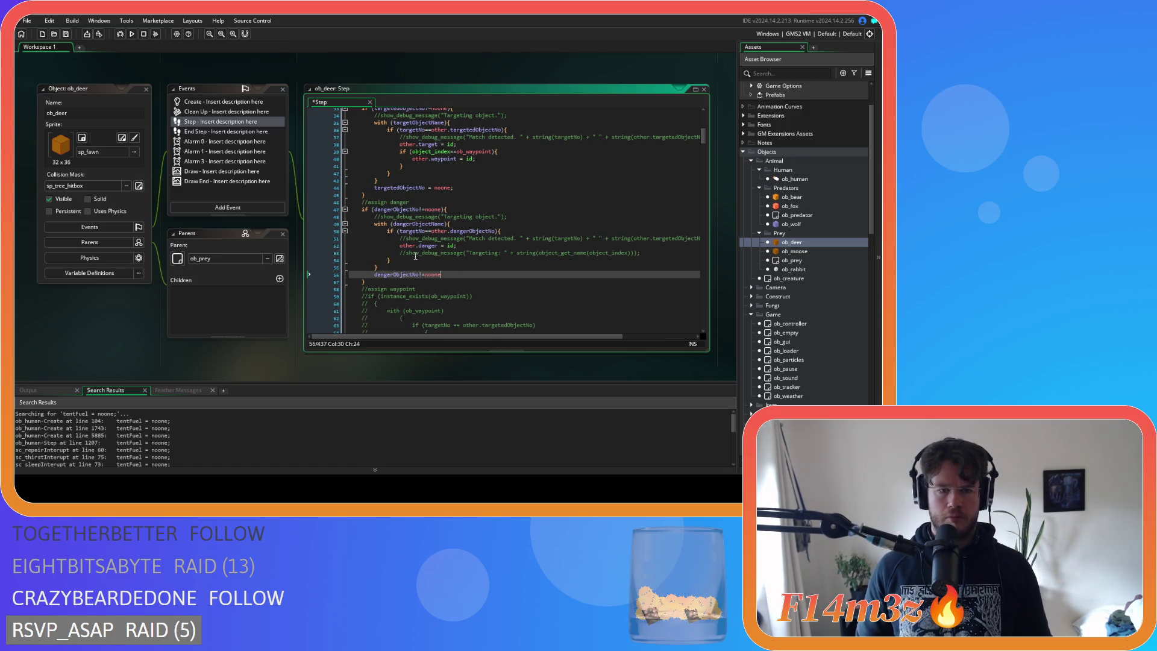
{"action": "left_click", "coordinate": [423, 274]}
{"action": "key", "text": "Delete"}
{"action": "left_click", "coordinate": [460, 275]}
{"action": "key", "text": "ctrl+s"}
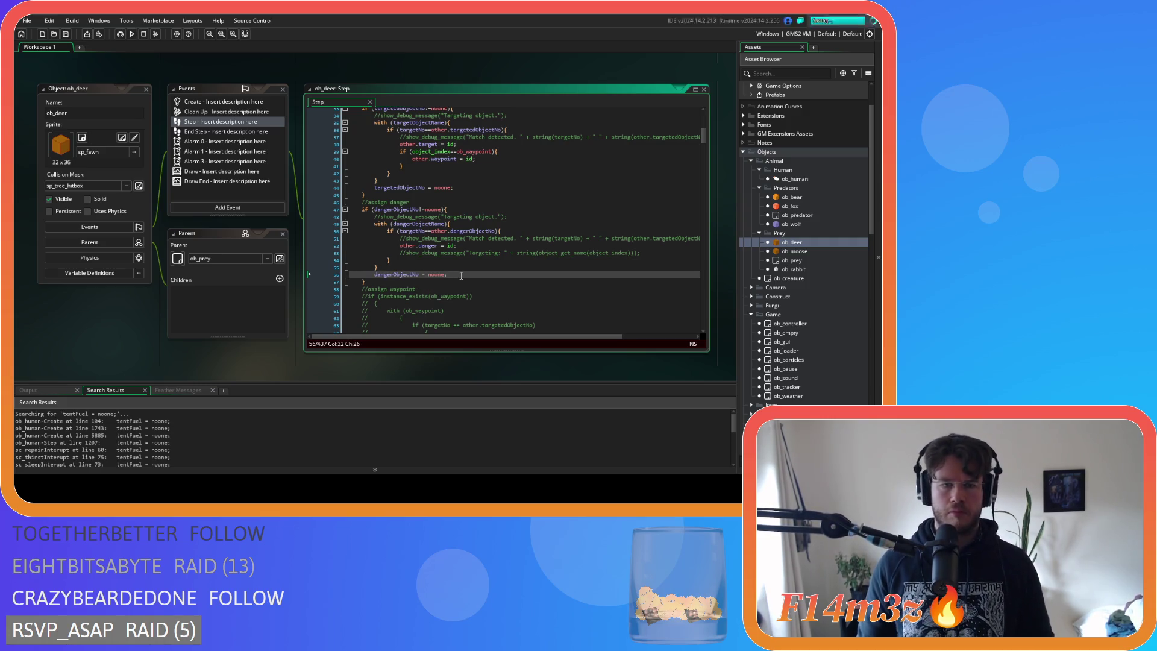
Add motherNumber = noone after the mother block, save, and open ob_moose.
{"action": "scroll", "coordinate": [430, 225], "scroll_direction": "down", "scroll_amount": 7}
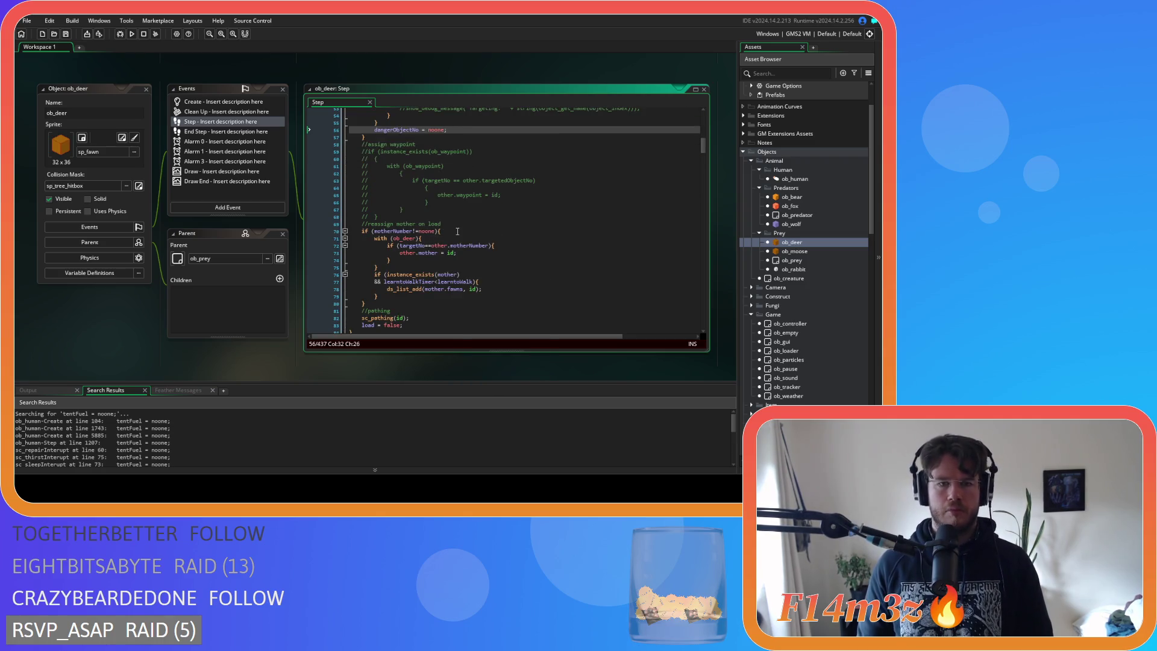
{"action": "left_click_drag", "start_coordinate": [436, 231], "coordinate": [374, 232]}
{"action": "key", "text": "ctrl+c"}
{"action": "left_click", "coordinate": [451, 232]}
{"action": "left_click", "coordinate": [387, 297]}
{"action": "key", "text": "Return"}
{"action": "key", "text": "ctrl+v"}
{"action": "left_click", "coordinate": [414, 303]}
{"action": "key", "text": "Delete"}
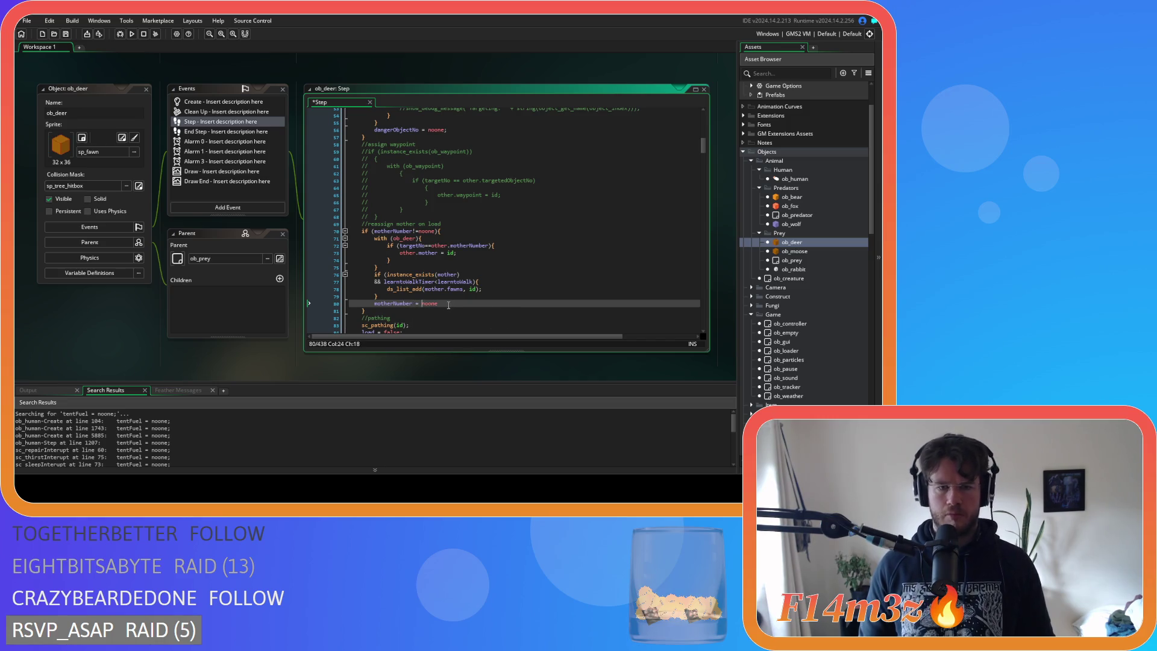
{"action": "type", "text": ";"}
{"action": "key", "text": "ctrl+s"}
{"action": "scroll", "coordinate": [467, 296], "scroll_direction": "down", "scroll_amount": 5}
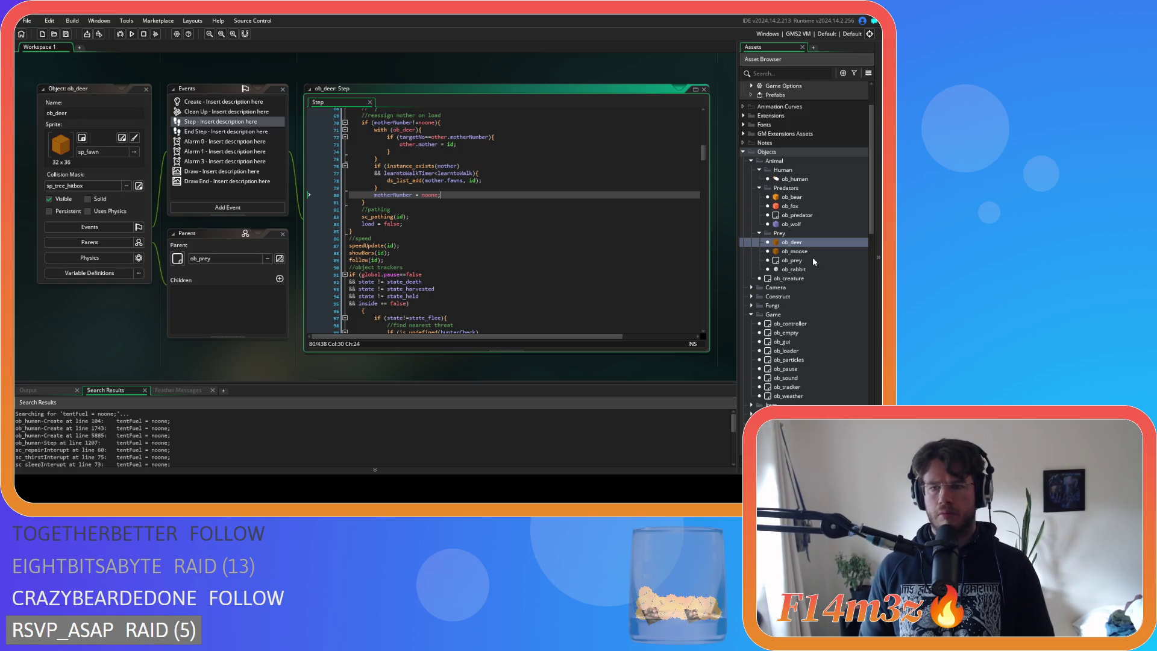
{"action": "double_click", "coordinate": [795, 251]}
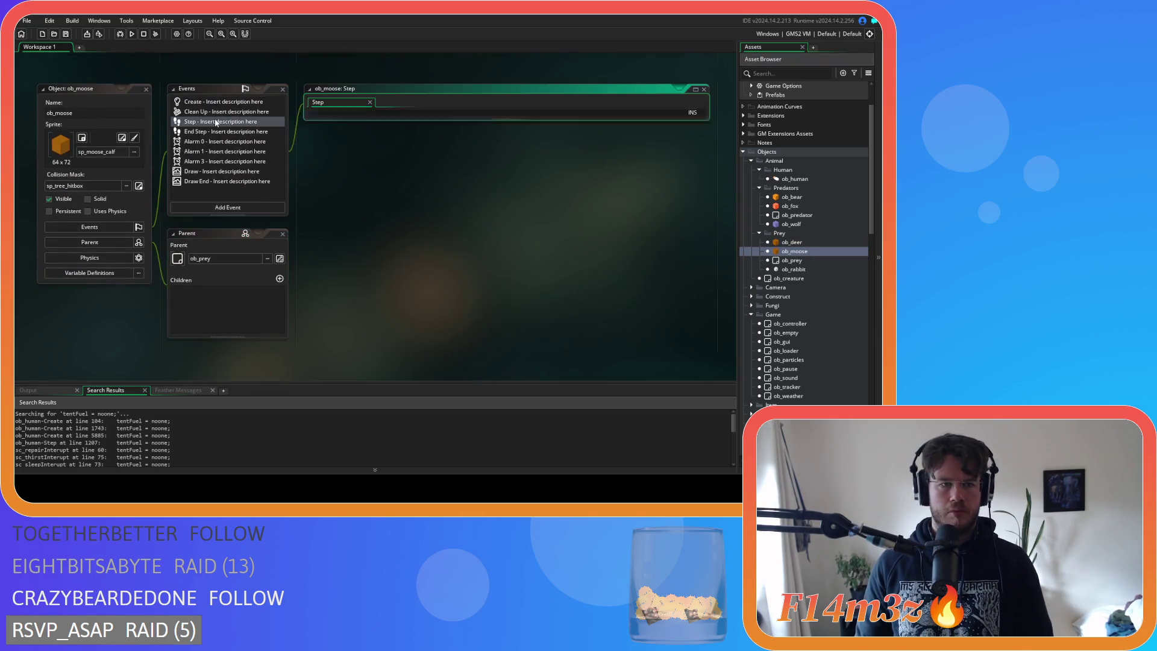
Remove the extra spaces from the load and targetedObjectNo!=noone conditions.
{"action": "left_click", "coordinate": [375, 162]}
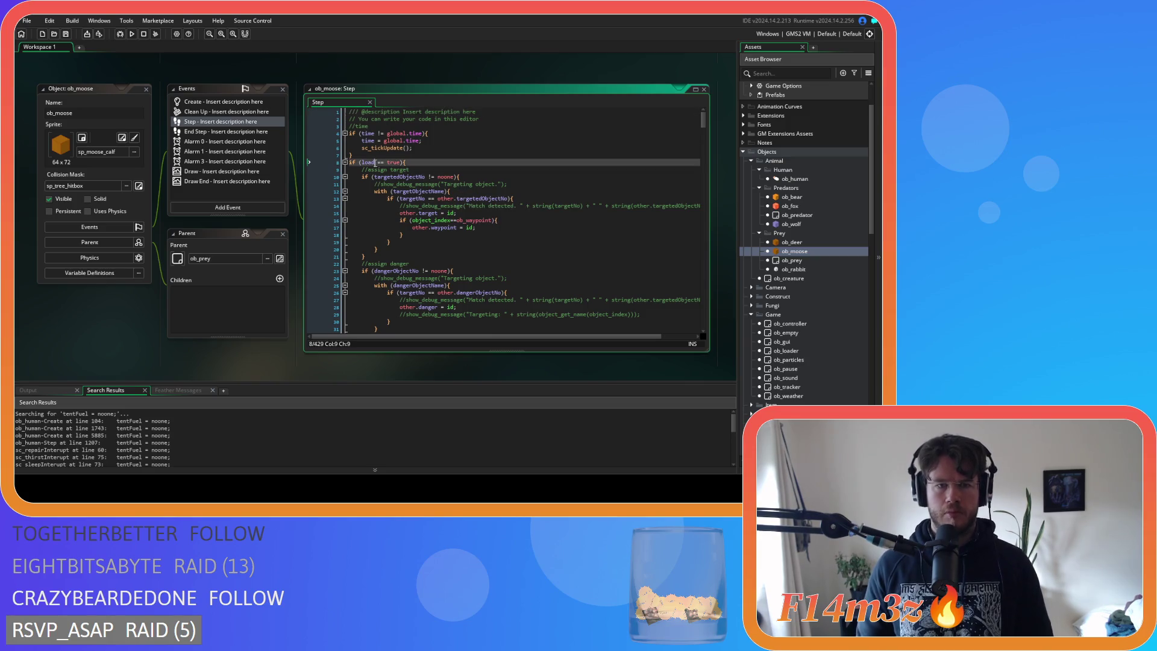
{"action": "key", "text": "Right"}
{"action": "key", "text": "Delete"}
{"action": "left_click", "coordinate": [428, 176]}
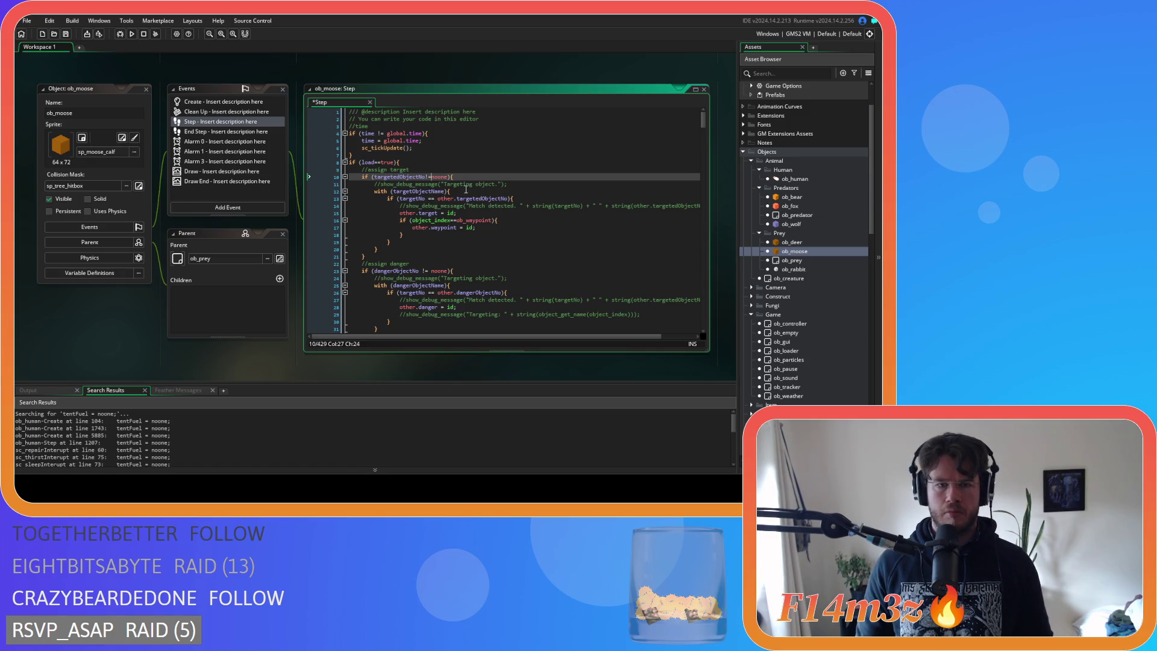
{"action": "left_click_drag", "start_coordinate": [448, 176], "coordinate": [375, 182]}
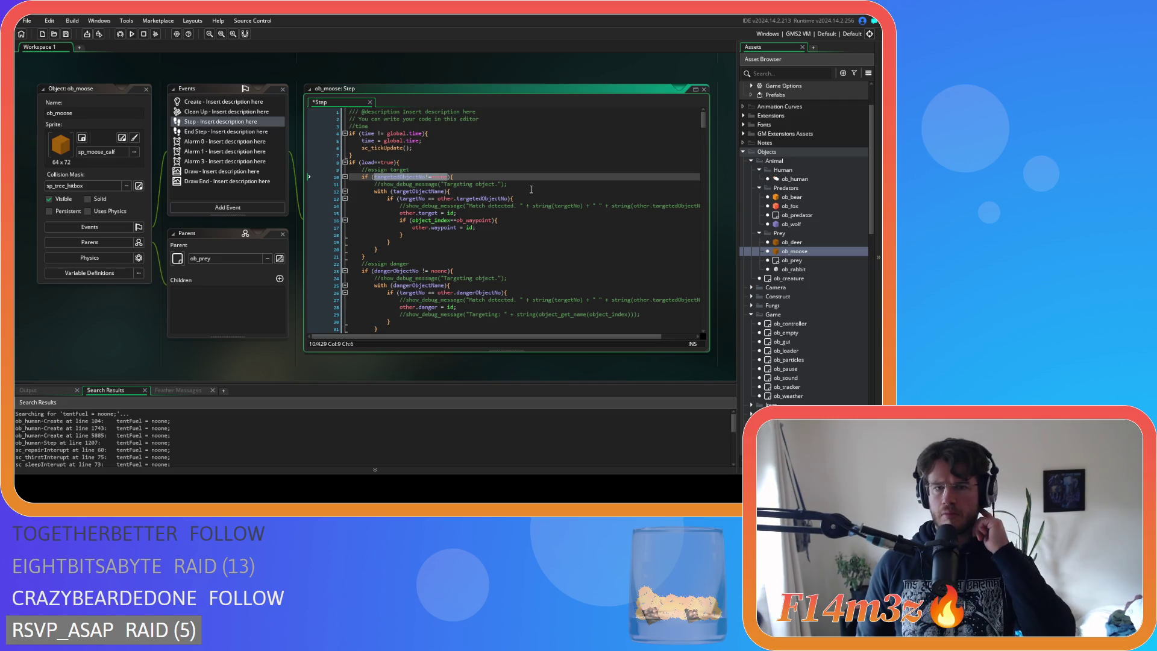
Delete the Targeting object and Match detected debug comments from the target block.
{"action": "left_click", "coordinate": [335, 184]}
{"action": "mouse_move", "coordinate": [530, 188]}
{"action": "left_mouse_down"}
{"action": "mouse_move", "coordinate": [337, 192]}
{"action": "mouse_move", "coordinate": [334, 182]}
{"action": "left_mouse_up"}
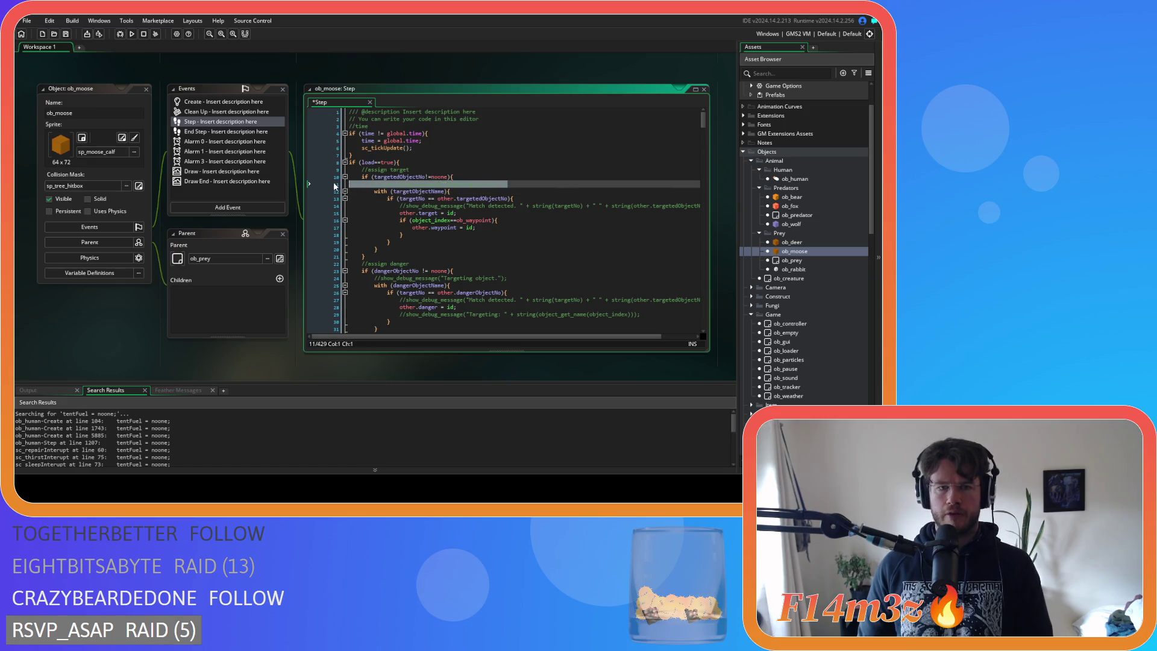
{"action": "key", "text": "BackSpace"}
{"action": "key", "text": "BackSpace"}
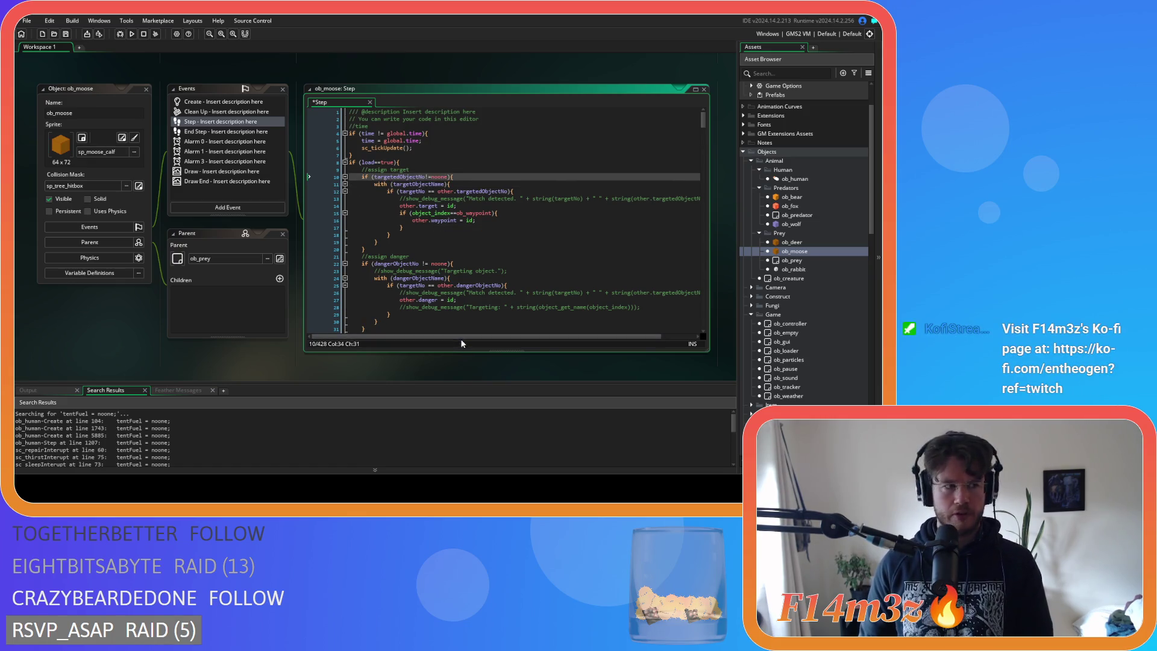
{"action": "left_click_drag", "start_coordinate": [503, 333], "coordinate": [537, 333]}
{"action": "left_click_drag", "start_coordinate": [360, 206], "coordinate": [372, 215]}
{"action": "key", "text": "Up"}
{"action": "key", "text": "Up"}
{"action": "key", "text": "shift+Home"}
{"action": "key", "text": "BackSpace"}
{"action": "key", "text": "BackSpace"}
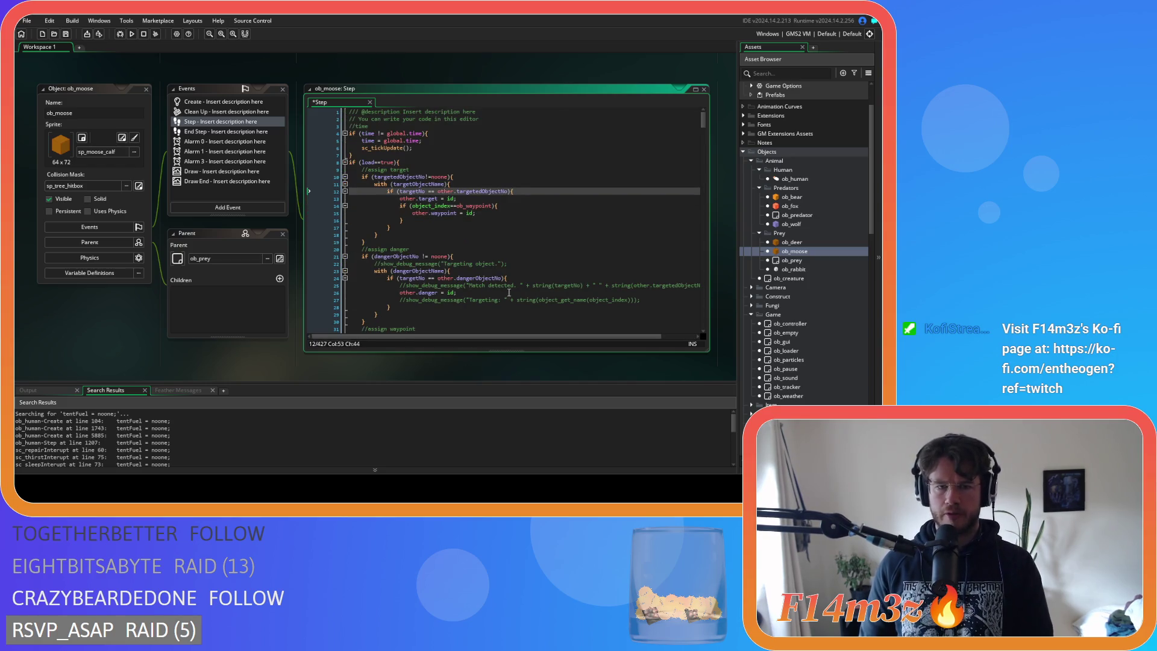
Delete the danger block's Targeting object and Targeting debug comments.
{"action": "left_click", "coordinate": [516, 258]}
{"action": "key", "text": "shift+Down"}
{"action": "key", "text": "shift+End"}
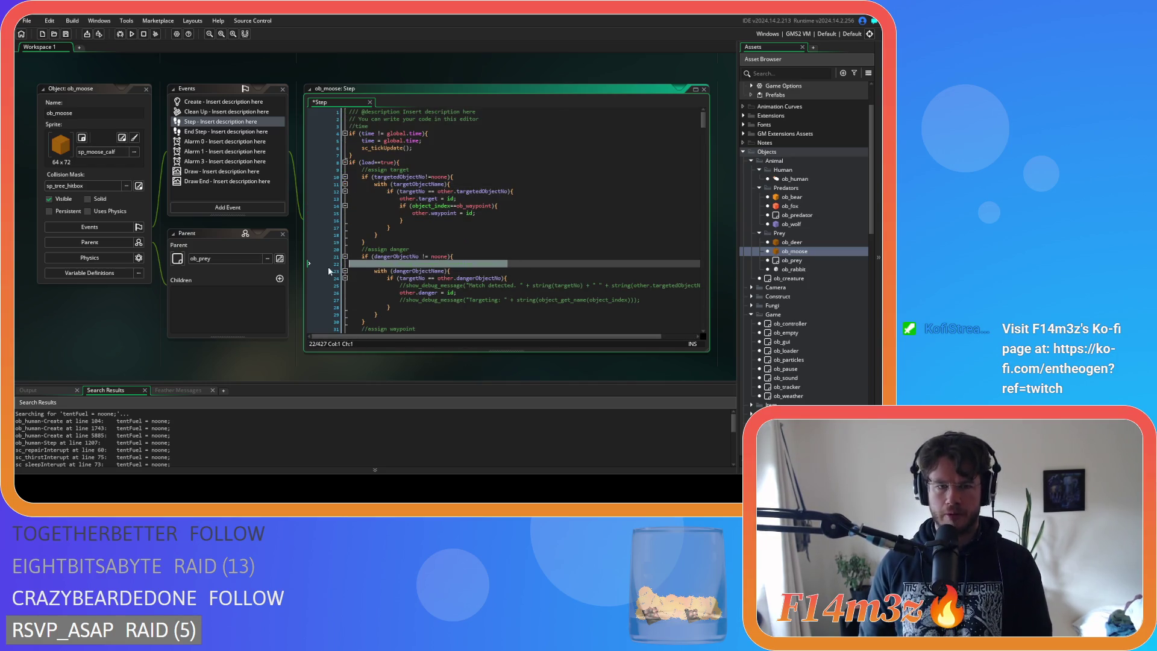
{"action": "key", "text": "Delete"}
{"action": "left_click", "coordinate": [458, 286]}
{"action": "key", "text": "shift+Down"}
{"action": "key", "text": "shift+End"}
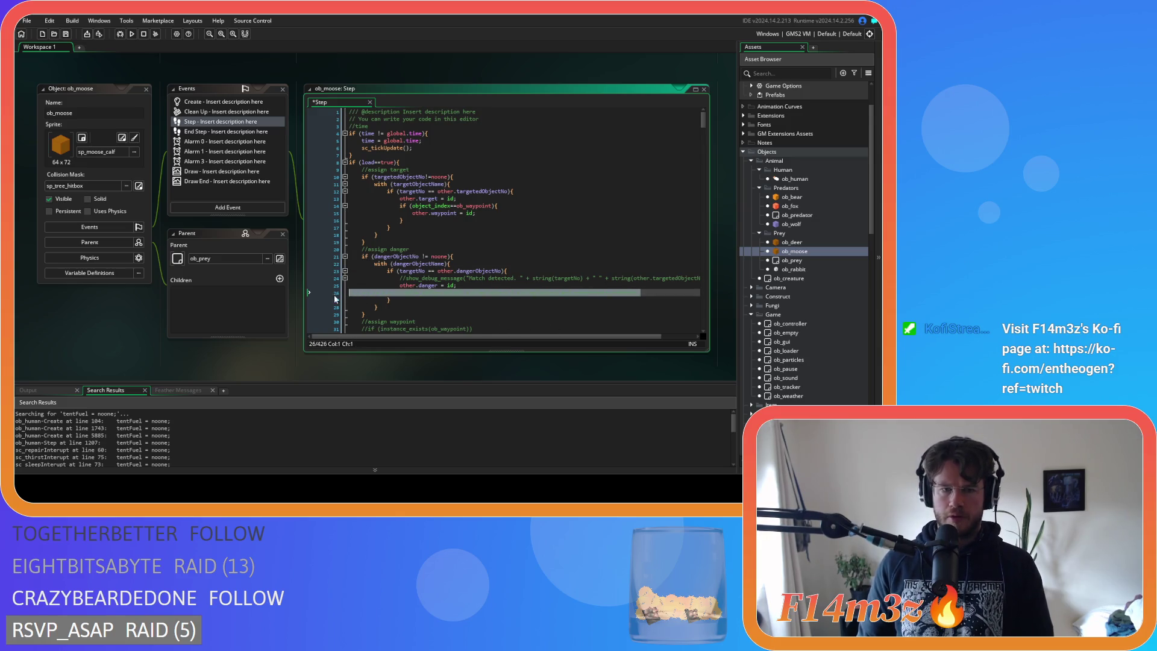
{"action": "key", "text": "Delete"}
Erase the danger block's Match detected comment and leftover empty line, then open ob_deer.
{"action": "key", "text": "Up"}
{"action": "key", "text": "End"}
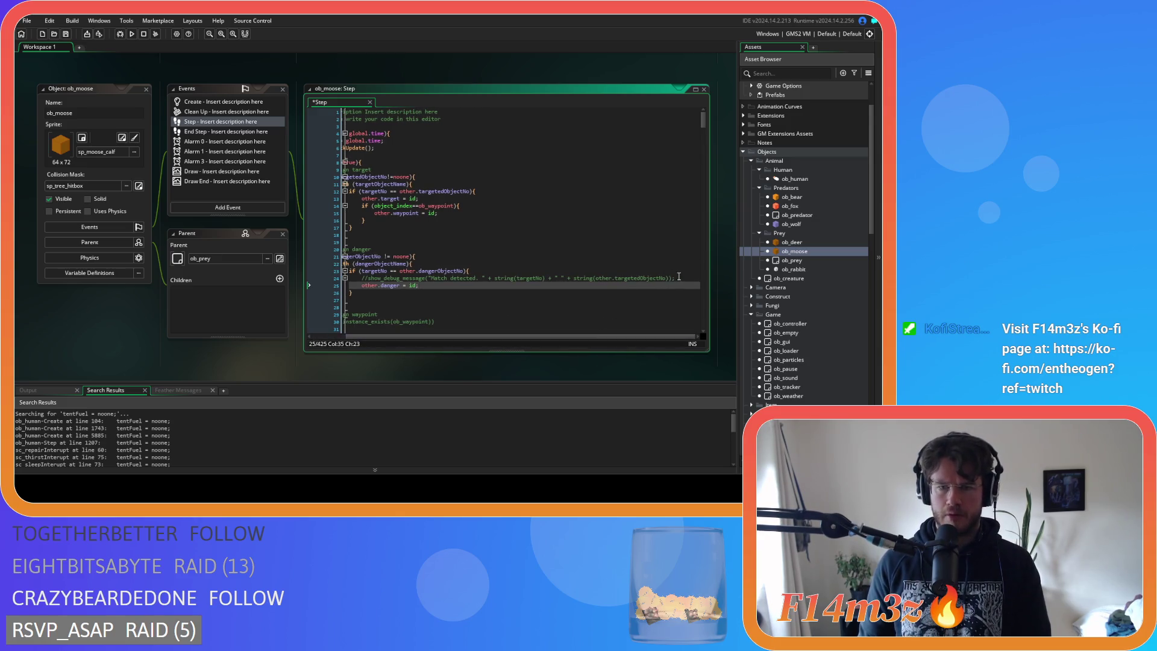
{"action": "key", "text": "shift+Home"}
{"action": "key", "text": "shift+Home"}
{"action": "key", "text": "Delete"}
{"action": "key", "text": "BackSpace"}
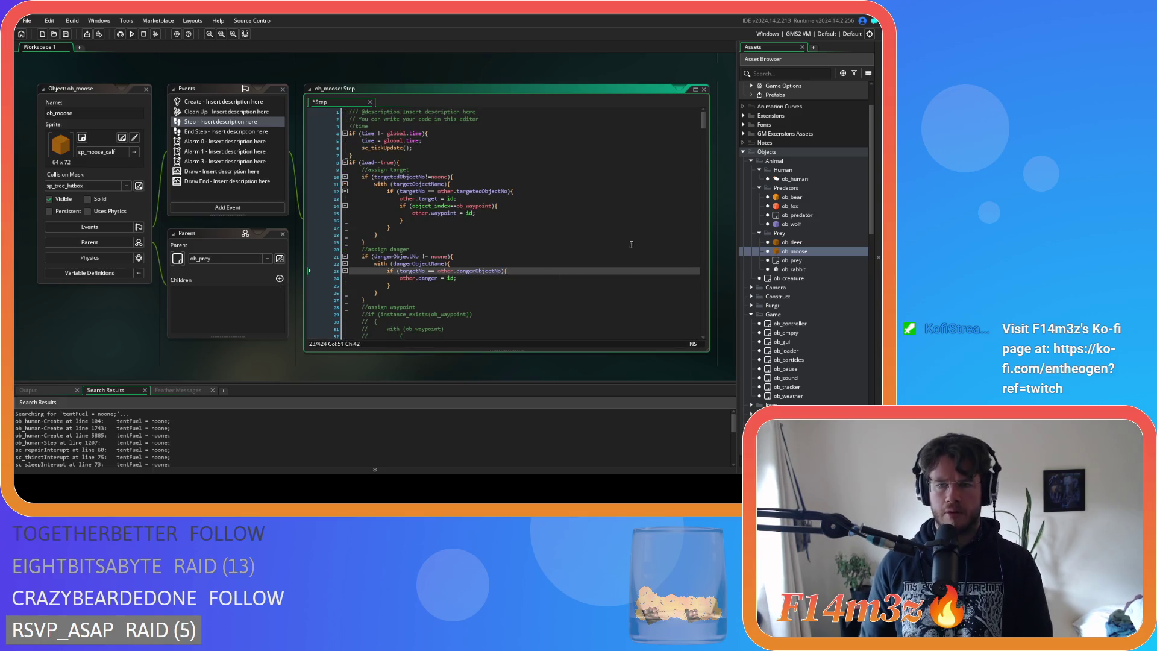
{"action": "double_click", "coordinate": [792, 242]}
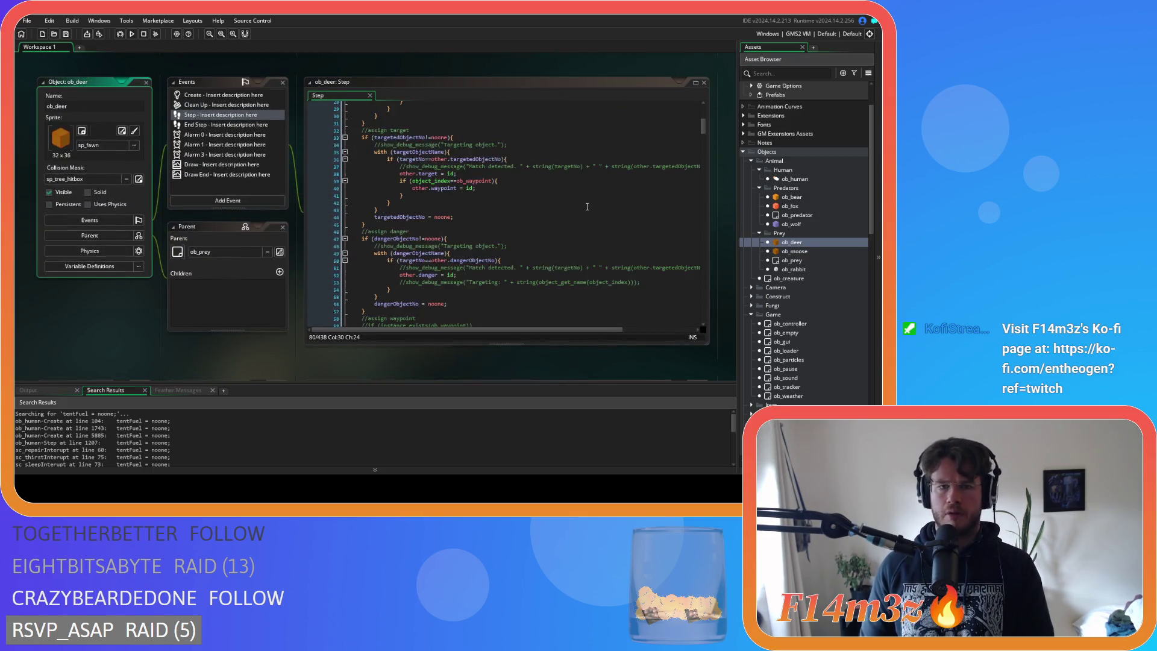
Delete the target block's Targeting object and Match detected debug comments.
{"action": "scroll", "coordinate": [586, 207], "scroll_direction": "up", "scroll_amount": 3}
{"action": "scroll", "coordinate": [587, 207], "scroll_direction": "down", "scroll_amount": 1}
{"action": "scroll", "coordinate": [542, 202], "scroll_direction": "up", "scroll_amount": 1}
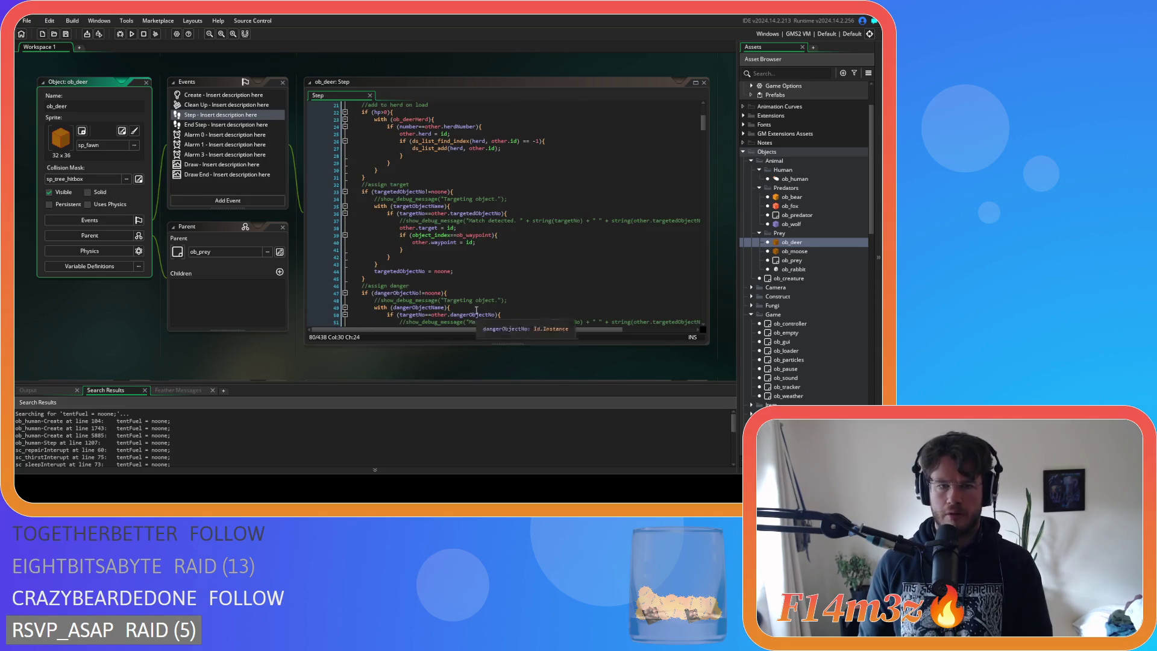
{"action": "left_click_drag", "start_coordinate": [514, 199], "coordinate": [324, 197]}
{"action": "key", "text": "BackSpace"}
{"action": "key", "text": "BackSpace"}
{"action": "mouse_move", "coordinate": [529, 329]}
{"action": "left_mouse_down"}
{"action": "mouse_move", "coordinate": [542, 330]}
{"action": "mouse_move", "coordinate": [620, 234]}
{"action": "mouse_move", "coordinate": [482, 213]}
{"action": "mouse_move", "coordinate": [346, 213]}
{"action": "left_mouse_up"}
{"action": "key", "text": "BackSpace"}
{"action": "key", "text": "BackSpace"}
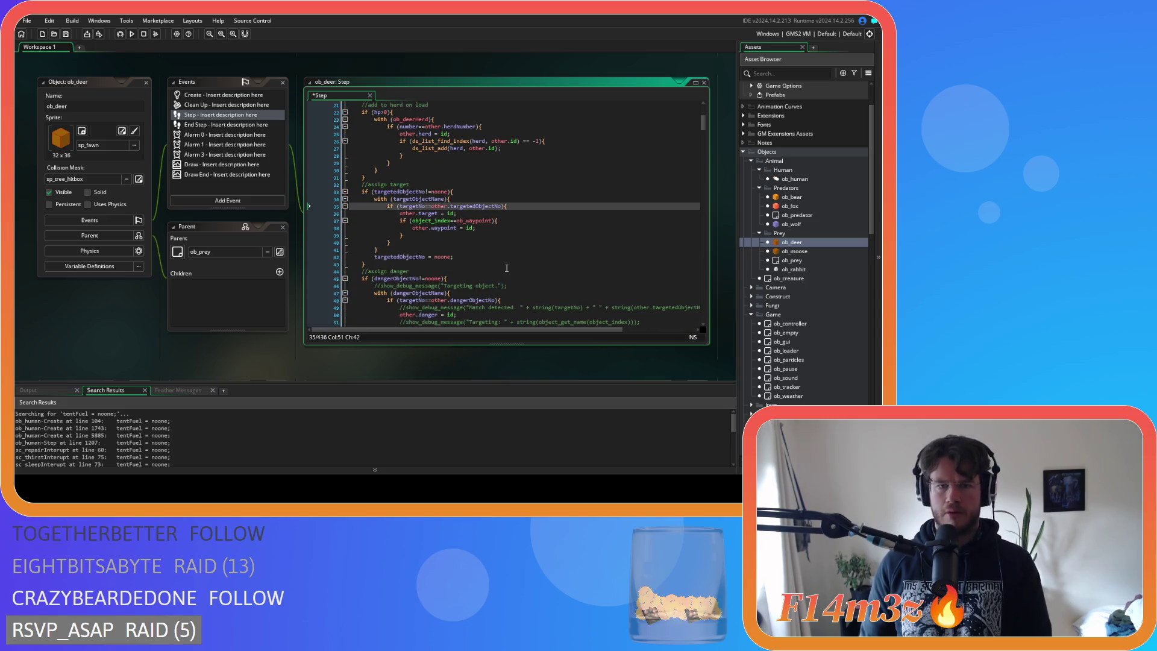
Delete the danger block's Targeting object, Match detected and Targeting comments, then open ob_wolf.
{"action": "scroll", "coordinate": [529, 313], "scroll_direction": "down", "scroll_amount": 3}
{"action": "left_click_drag", "start_coordinate": [520, 232], "coordinate": [312, 230]}
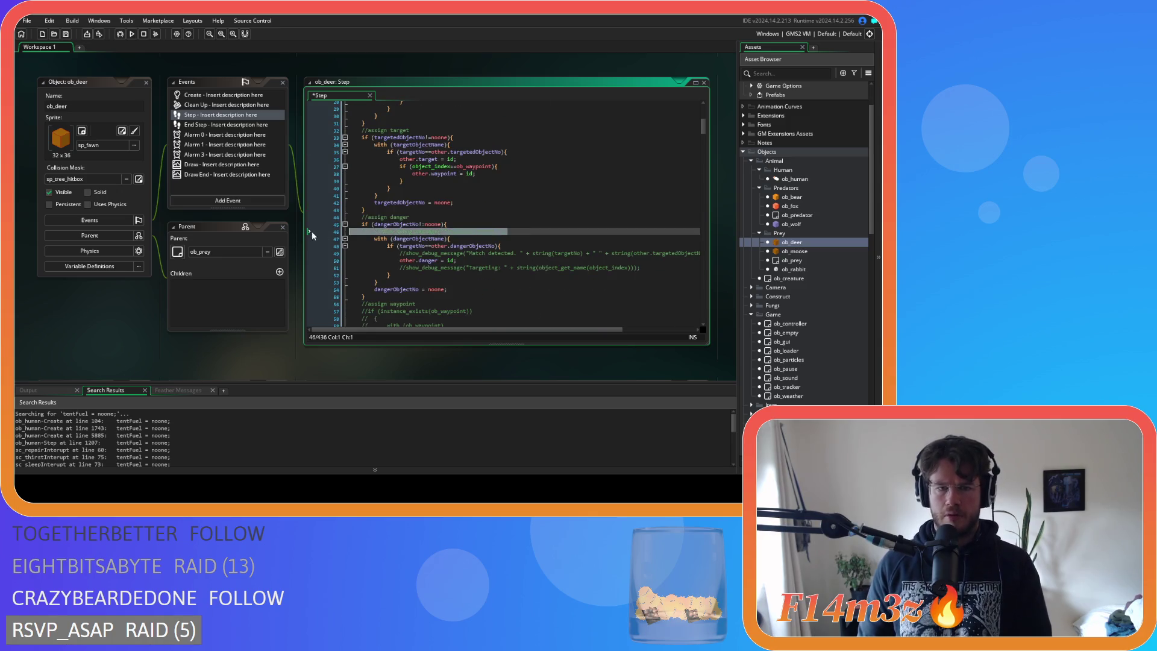
{"action": "key", "text": "BackSpace"}
{"action": "key", "text": "BackSpace"}
{"action": "left_click_drag", "start_coordinate": [588, 330], "coordinate": [662, 331]}
{"action": "left_click_drag", "start_coordinate": [622, 245], "coordinate": [295, 245]}
{"action": "key", "text": "BackSpace"}
{"action": "key", "text": "BackSpace"}
{"action": "left_click_drag", "start_coordinate": [641, 253], "coordinate": [341, 253]}
{"action": "key", "text": "BackSpace"}
{"action": "key", "text": "BackSpace"}
{"action": "scroll", "coordinate": [341, 252], "scroll_direction": "down", "scroll_amount": 8}
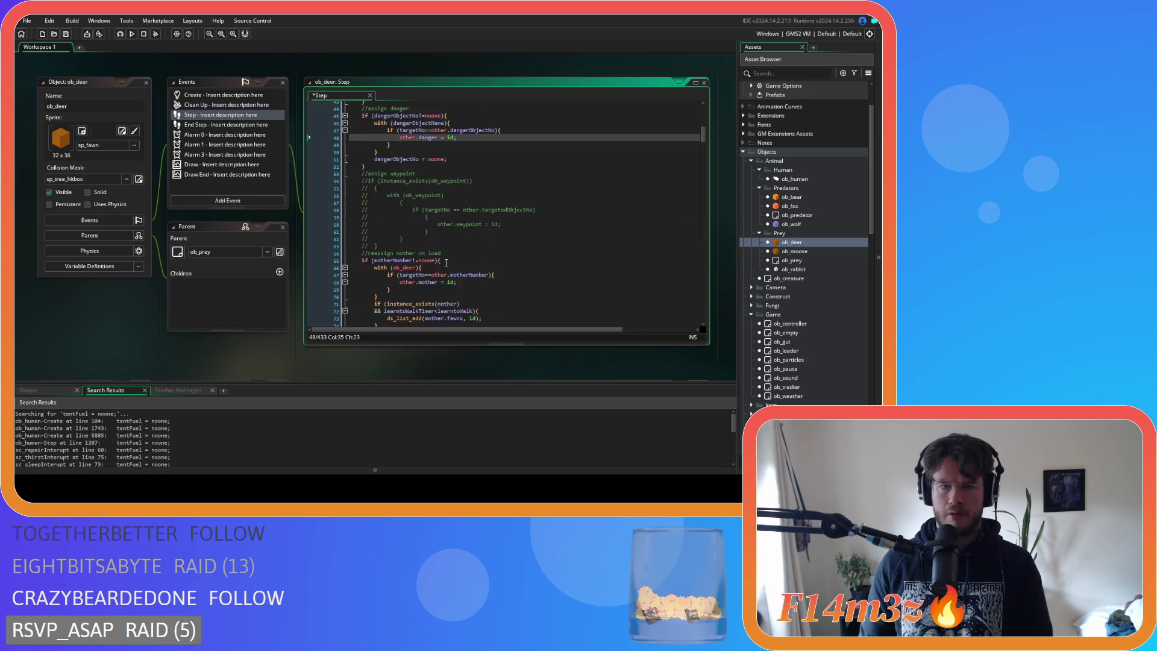
{"action": "double_click", "coordinate": [791, 224]}
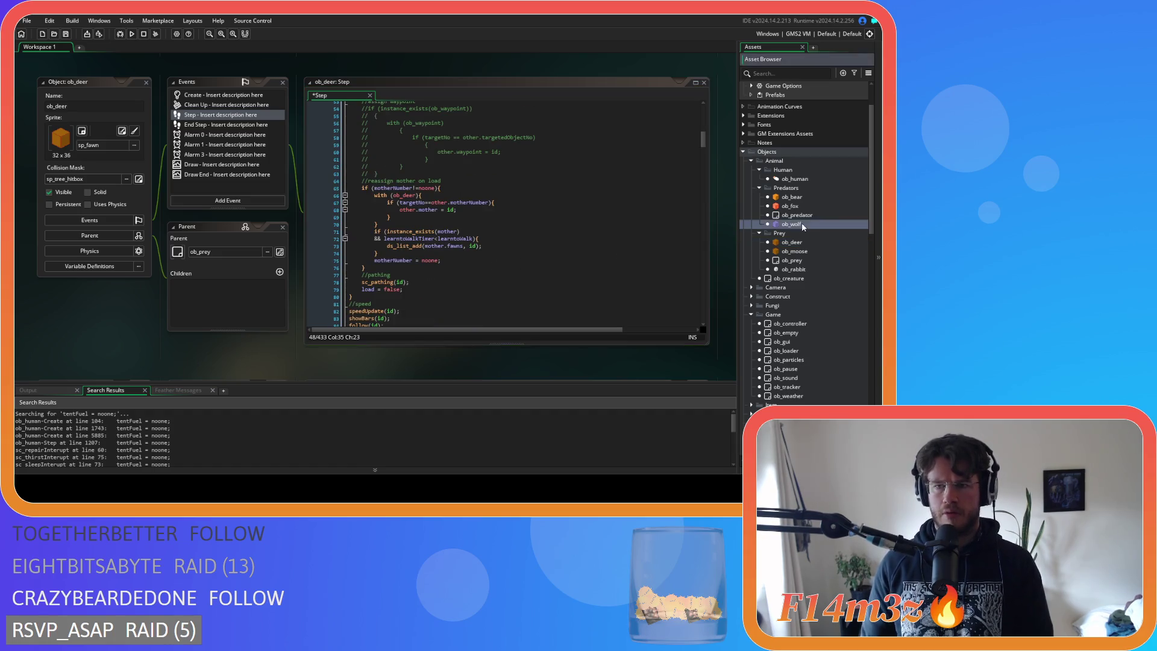
Remove the empty line and debug-message comments from ob_wolf's kill and danger blocks.
{"action": "scroll", "coordinate": [469, 231], "scroll_direction": "up", "scroll_amount": 3}
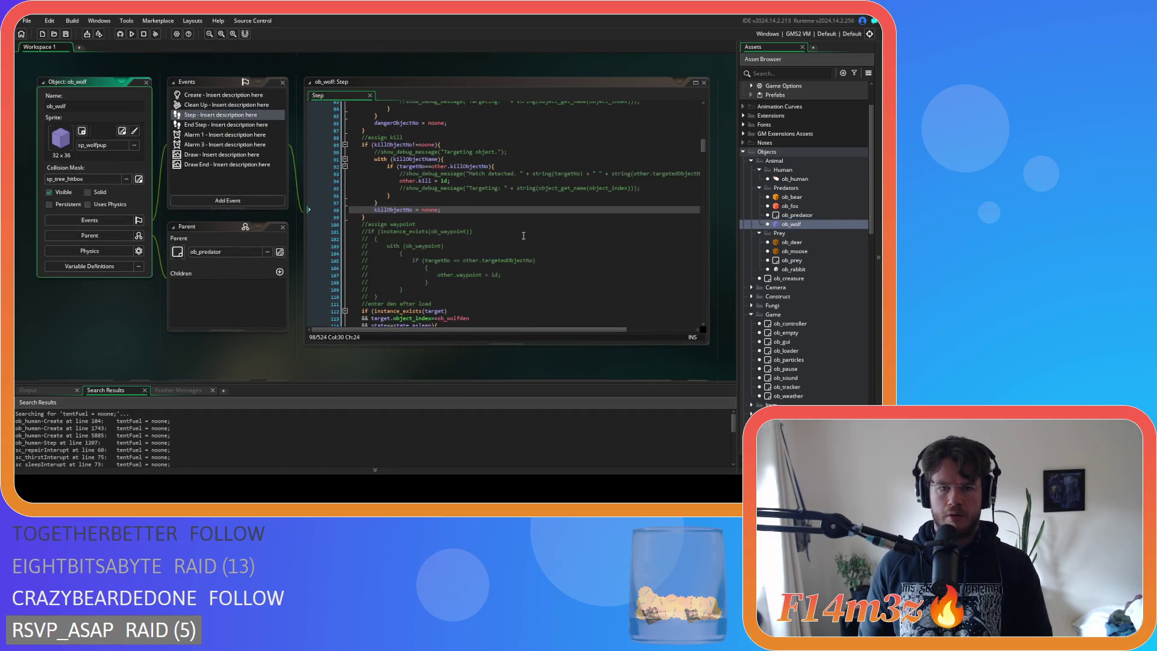
{"action": "left_click", "coordinate": [325, 225]}
{"action": "key", "text": "BackSpace"}
{"action": "key", "text": "BackSpace"}
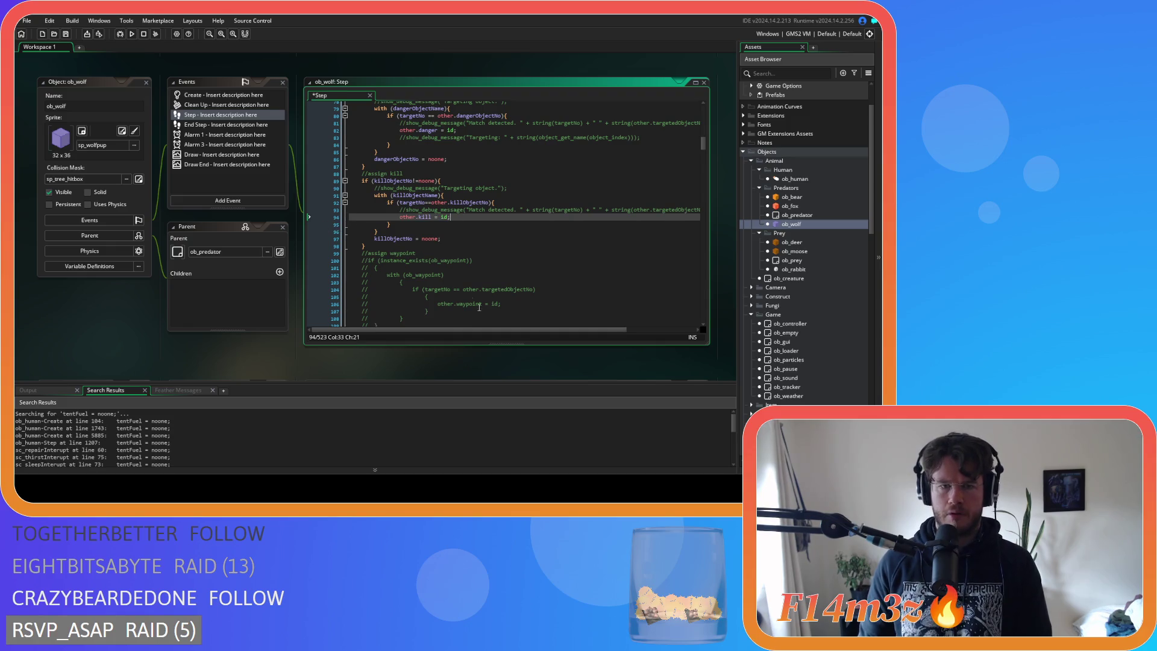
{"action": "left_click_drag", "start_coordinate": [582, 330], "coordinate": [673, 293]}
{"action": "left_click_drag", "start_coordinate": [633, 209], "coordinate": [291, 211]}
{"action": "key", "text": "BackSpace"}
{"action": "key", "text": "BackSpace"}
{"action": "left_click_drag", "start_coordinate": [640, 138], "coordinate": [320, 138]}
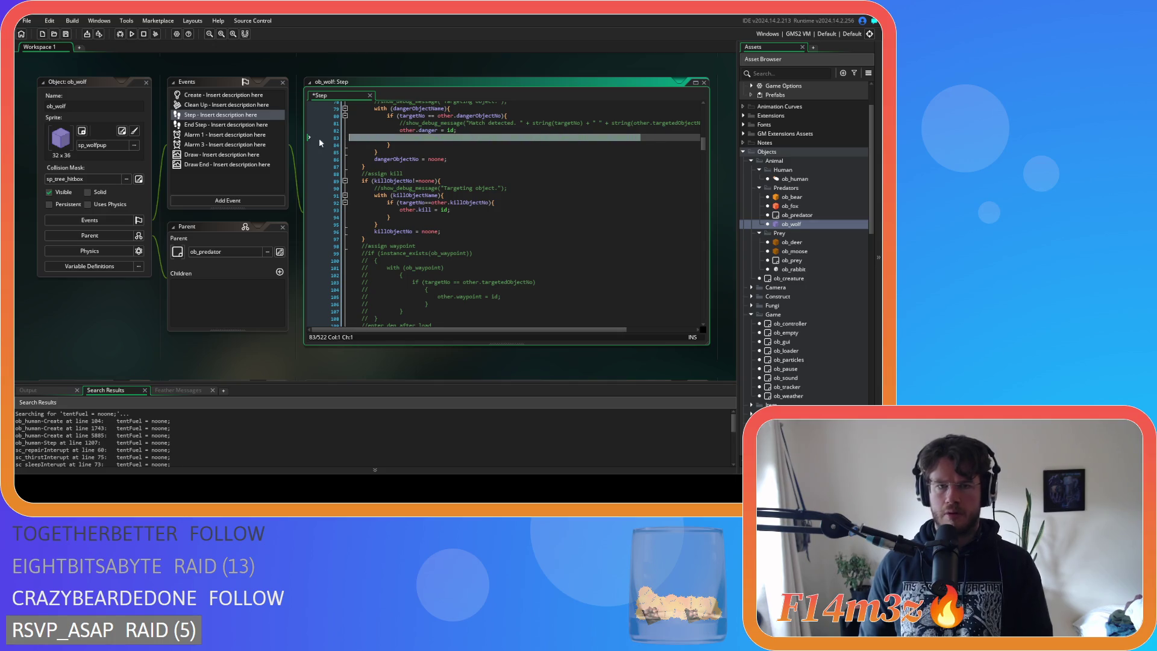
{"action": "key", "text": "BackSpace"}
{"action": "key", "text": "BackSpace"}
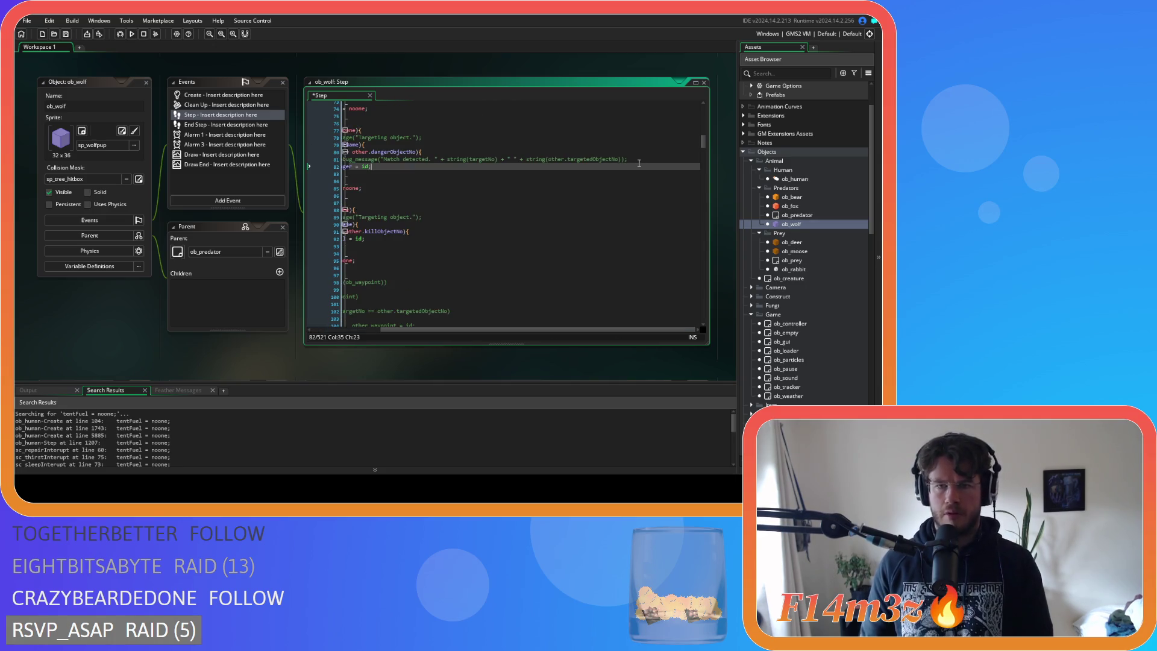
{"action": "mouse_move", "coordinate": [630, 141]}
{"action": "left_mouse_down"}
{"action": "mouse_move", "coordinate": [480, 152]}
{"action": "mouse_move", "coordinate": [350, 138]}
{"action": "left_mouse_up"}
{"action": "key", "text": "BackSpace"}
{"action": "key", "text": "BackSpace"}
{"action": "key", "text": "BackSpace"}
{"action": "key", "text": "BackSpace"}
Delete the target block's debug lines, then open ob_deer and ob_fox.
{"action": "scroll", "coordinate": [449, 177], "scroll_direction": "up", "scroll_amount": 4}
{"action": "scroll", "coordinate": [449, 177], "scroll_direction": "up", "scroll_amount": 3}
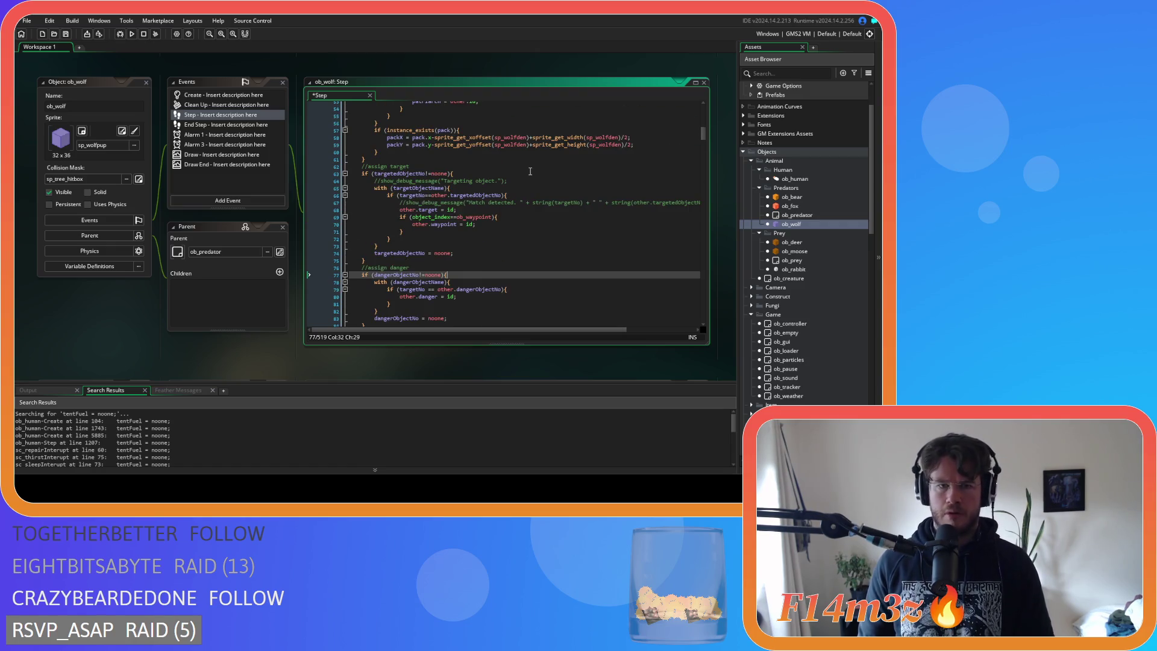
{"action": "left_click_drag", "start_coordinate": [549, 329], "coordinate": [620, 329]}
{"action": "left_click_drag", "start_coordinate": [639, 205], "coordinate": [273, 199]}
{"action": "key", "text": "BackSpace"}
{"action": "key", "text": "BackSpace"}
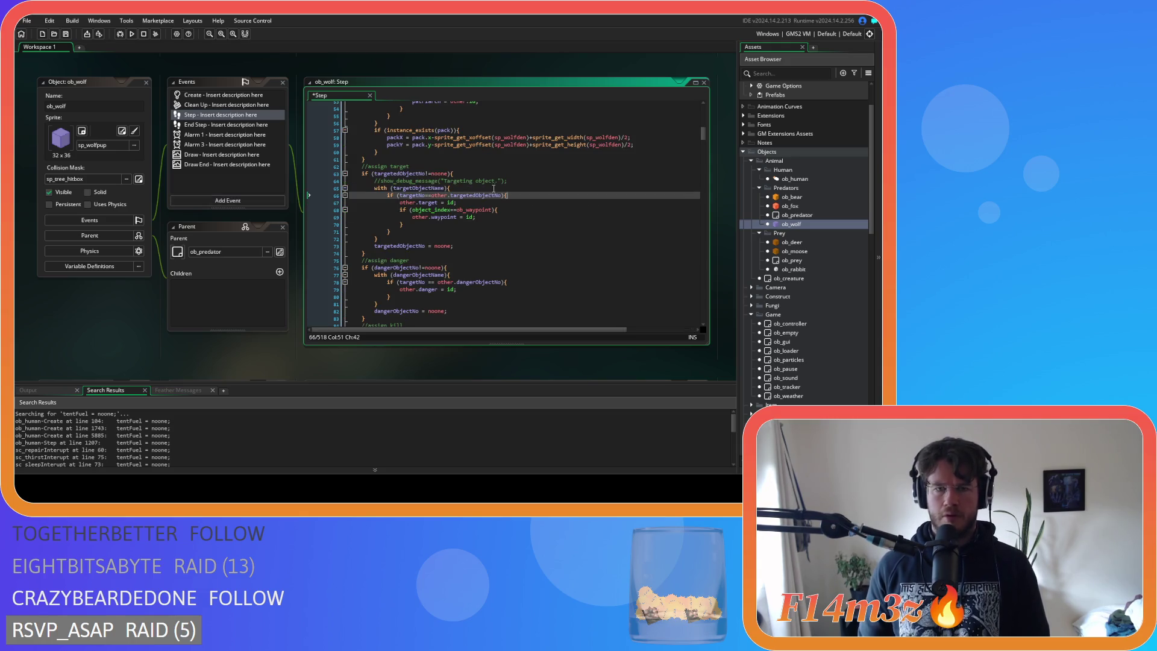
{"action": "left_click_drag", "start_coordinate": [518, 182], "coordinate": [309, 183]}
{"action": "key", "text": "BackSpace"}
{"action": "key", "text": "BackSpace"}
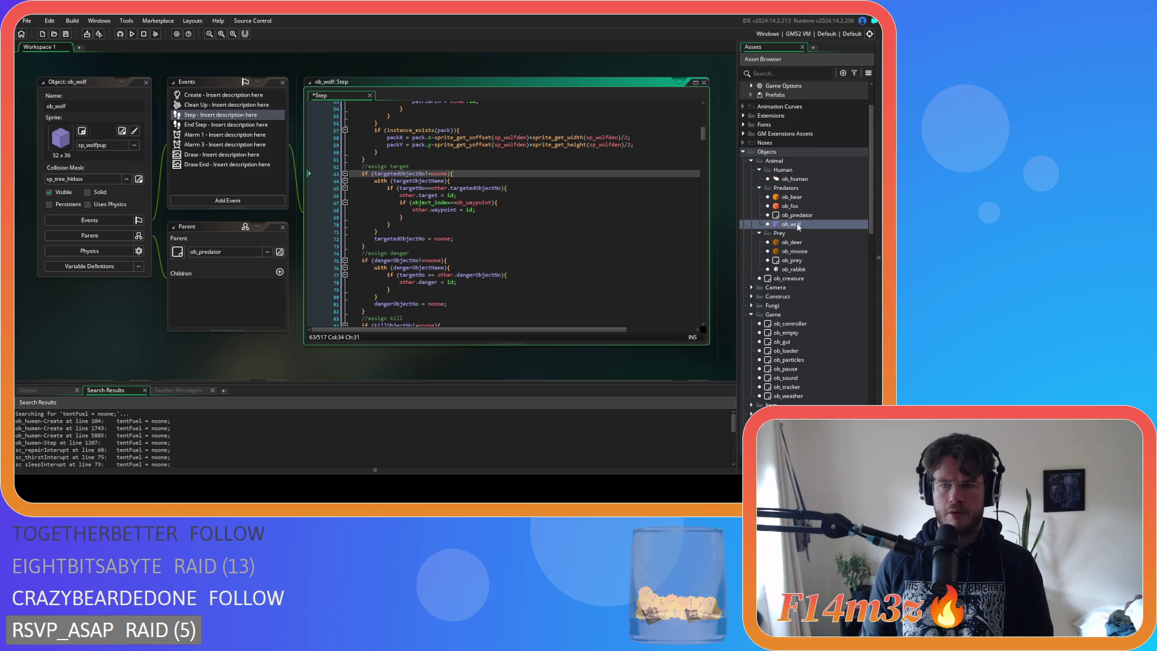
{"action": "double_click", "coordinate": [792, 242]}
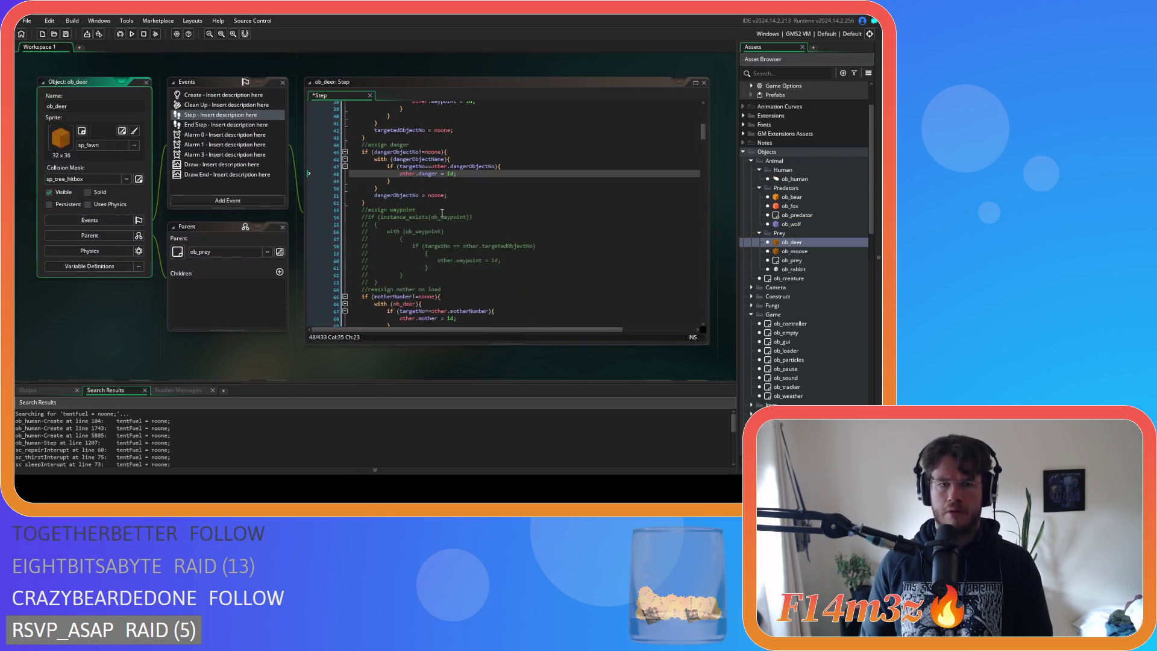
{"action": "scroll", "coordinate": [441, 212], "scroll_direction": "up", "scroll_amount": 3}
{"action": "scroll", "coordinate": [441, 212], "scroll_direction": "up", "scroll_amount": 3}
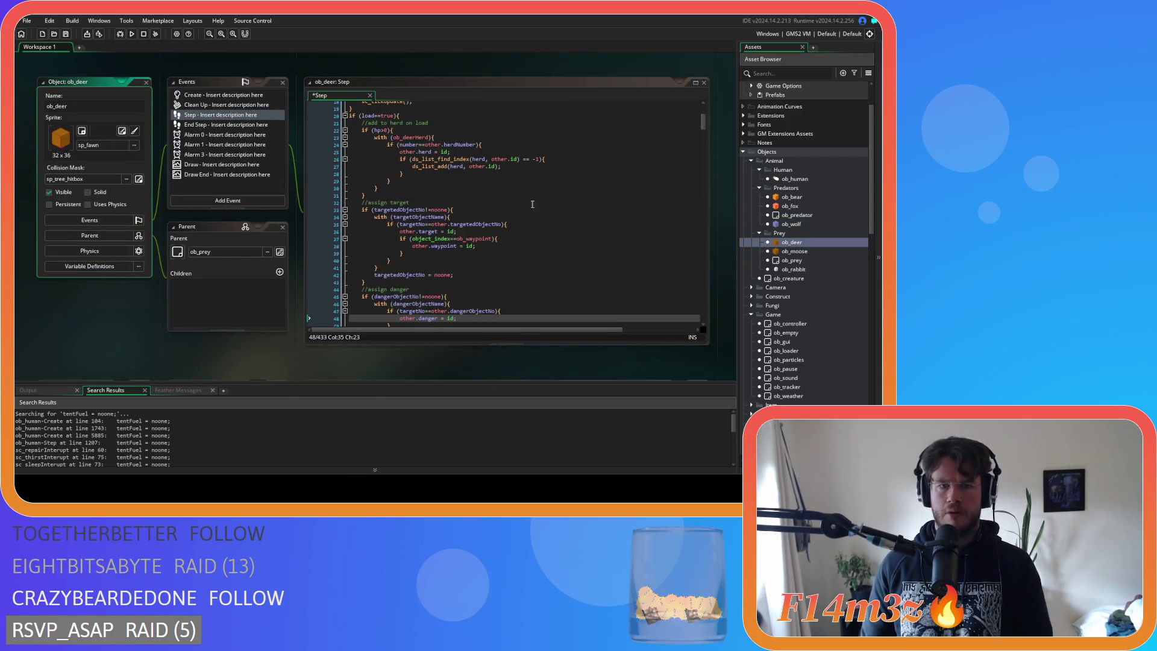
{"action": "double_click", "coordinate": [790, 206]}
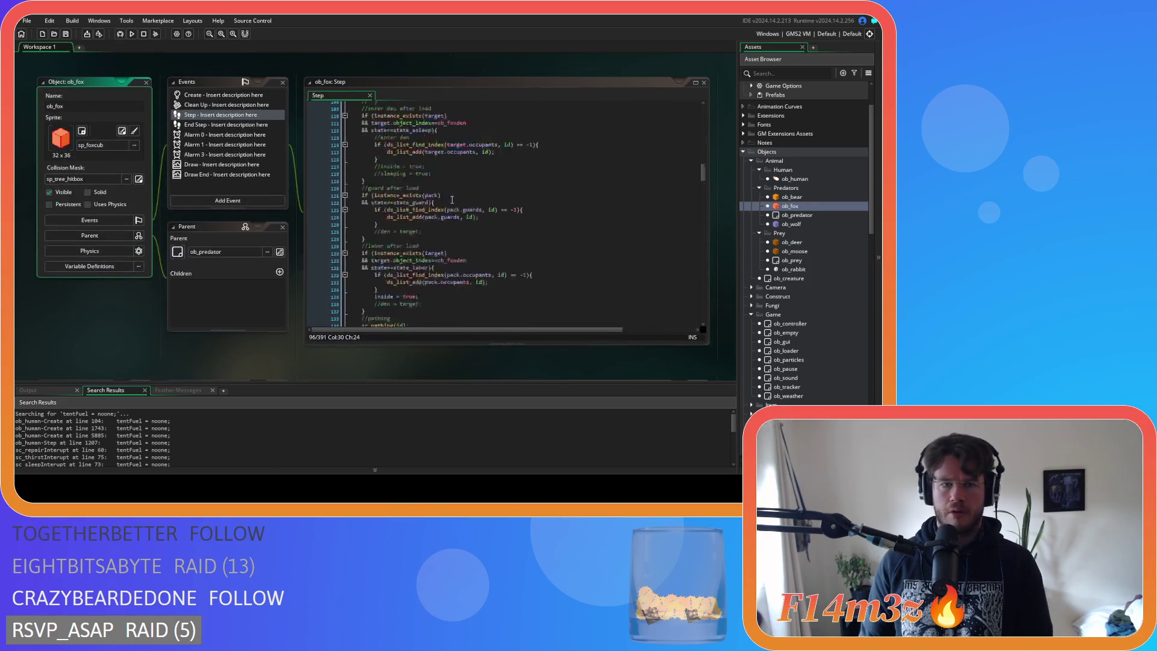
Delete the debug-message comments from ob_fox's kill block.
{"action": "scroll", "coordinate": [456, 201], "scroll_direction": "up", "scroll_amount": 6}
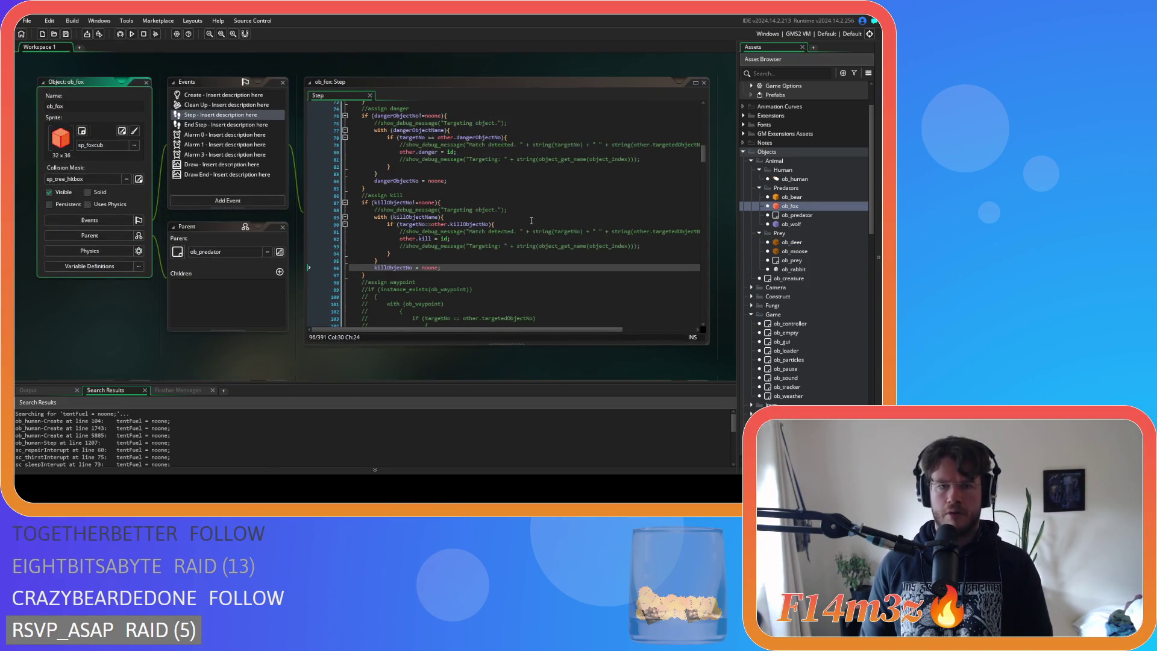
{"action": "left_click_drag", "start_coordinate": [644, 245], "coordinate": [262, 248]}
{"action": "key", "text": "BackSpace"}
{"action": "key", "text": "BackSpace"}
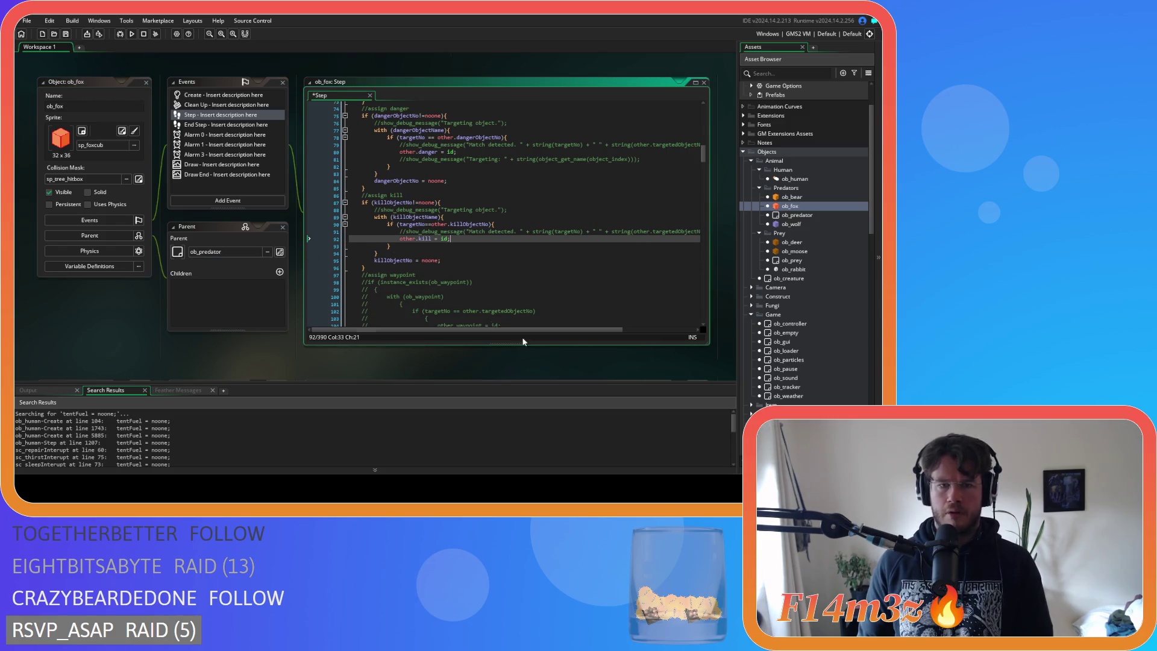
{"action": "left_click_drag", "start_coordinate": [576, 331], "coordinate": [667, 314]}
{"action": "left_click_drag", "start_coordinate": [640, 233], "coordinate": [252, 233]}
{"action": "key", "text": "BackSpace"}
{"action": "key", "text": "BackSpace"}
{"action": "left_click", "coordinate": [649, 158]}
{"action": "left_click_drag", "start_coordinate": [649, 159], "coordinate": [298, 154]}
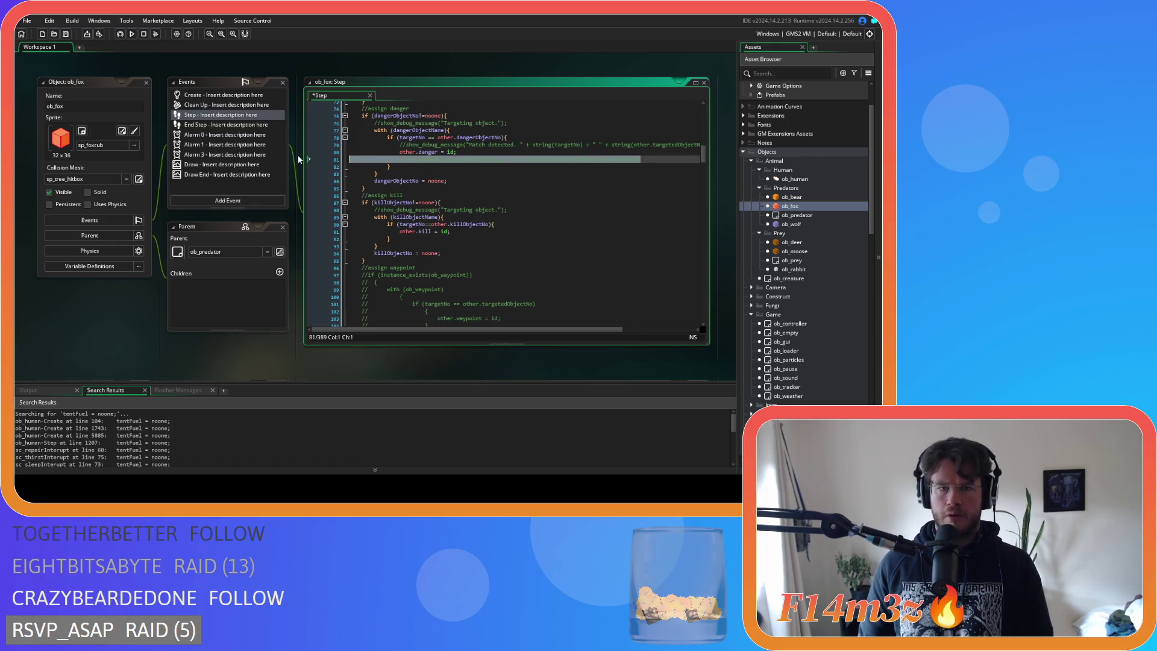
{"action": "key", "text": "BackSpace"}
{"action": "key", "text": "BackSpace"}
Delete the debug-message lines from the danger block.
{"action": "left_click_drag", "start_coordinate": [570, 329], "coordinate": [629, 330]}
{"action": "left_click_drag", "start_coordinate": [638, 145], "coordinate": [269, 143]}
{"action": "key", "text": "BackSpace"}
{"action": "key", "text": "BackSpace"}
{"action": "left_click_drag", "start_coordinate": [508, 123], "coordinate": [291, 121]}
{"action": "key", "text": "BackSpace"}
{"action": "key", "text": "BackSpace"}
Remove the target block's targeting debug comments, then open ob_bear.
{"action": "scroll", "coordinate": [462, 186], "scroll_direction": "up", "scroll_amount": 3}
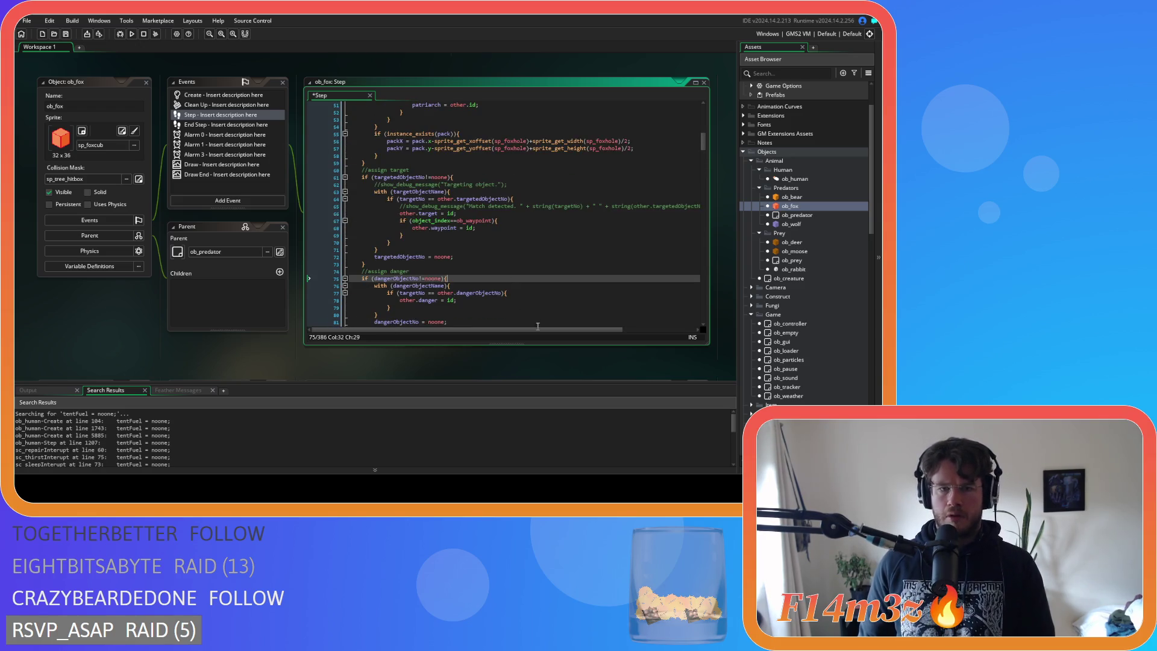
{"action": "left_click_drag", "start_coordinate": [699, 207], "coordinate": [273, 214]}
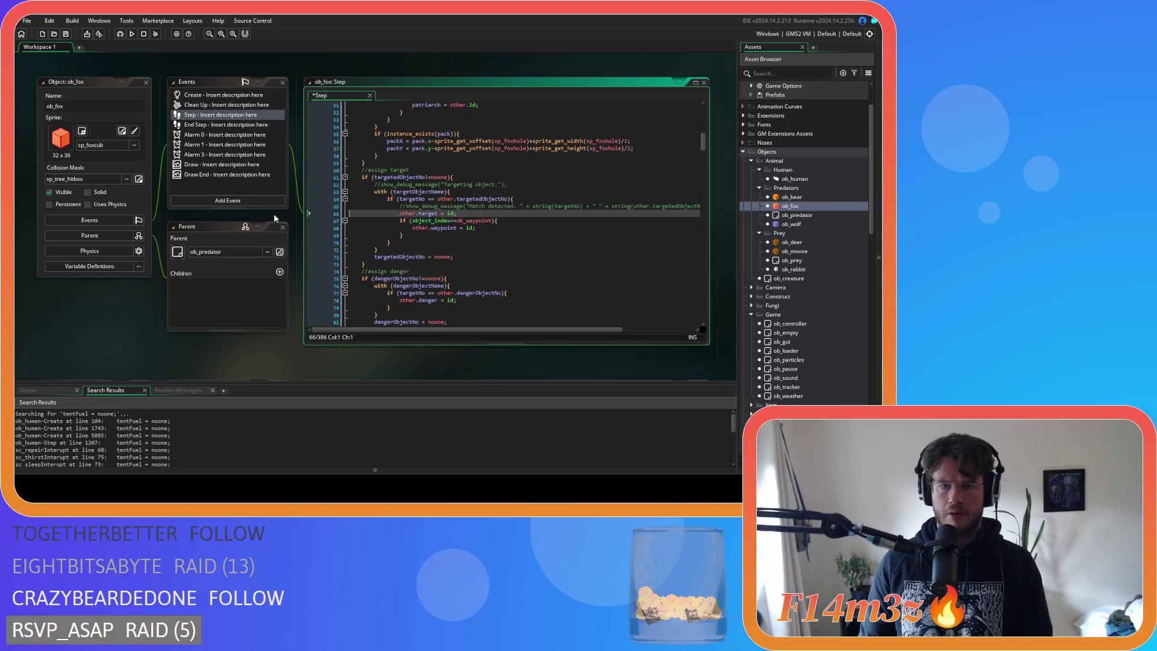
{"action": "key", "text": "BackSpace"}
{"action": "key", "text": "BackSpace"}
{"action": "left_click_drag", "start_coordinate": [508, 185], "coordinate": [298, 180]}
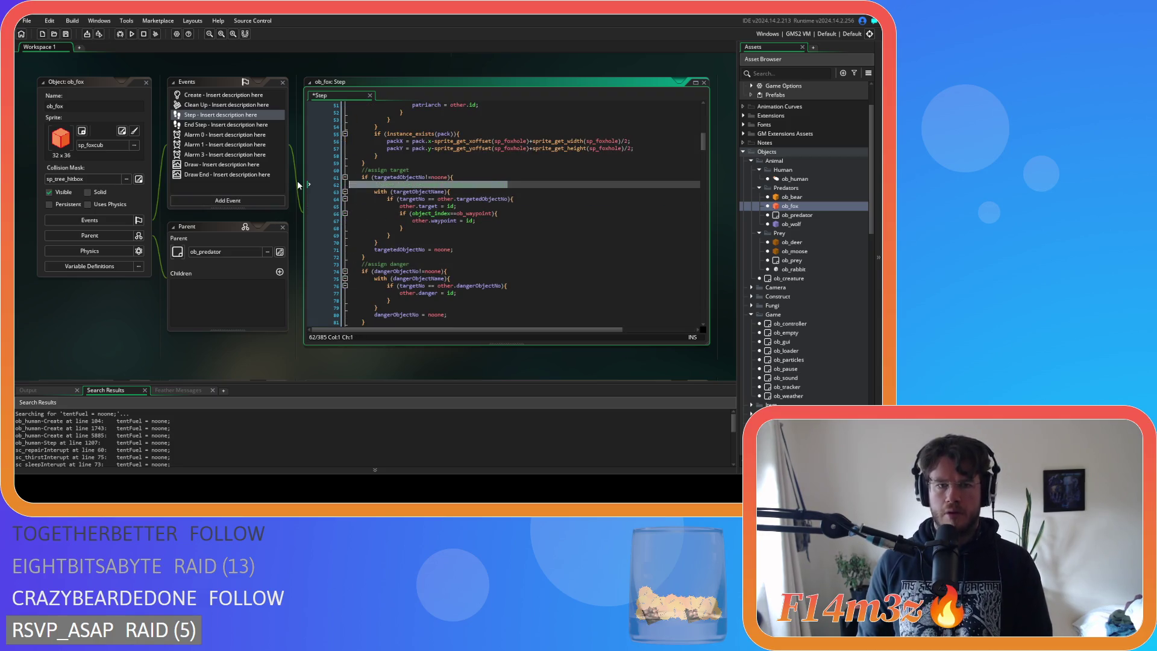
{"action": "key", "text": "BackSpace"}
{"action": "key", "text": "BackSpace"}
{"action": "scroll", "coordinate": [463, 194], "scroll_direction": "up", "scroll_amount": 4}
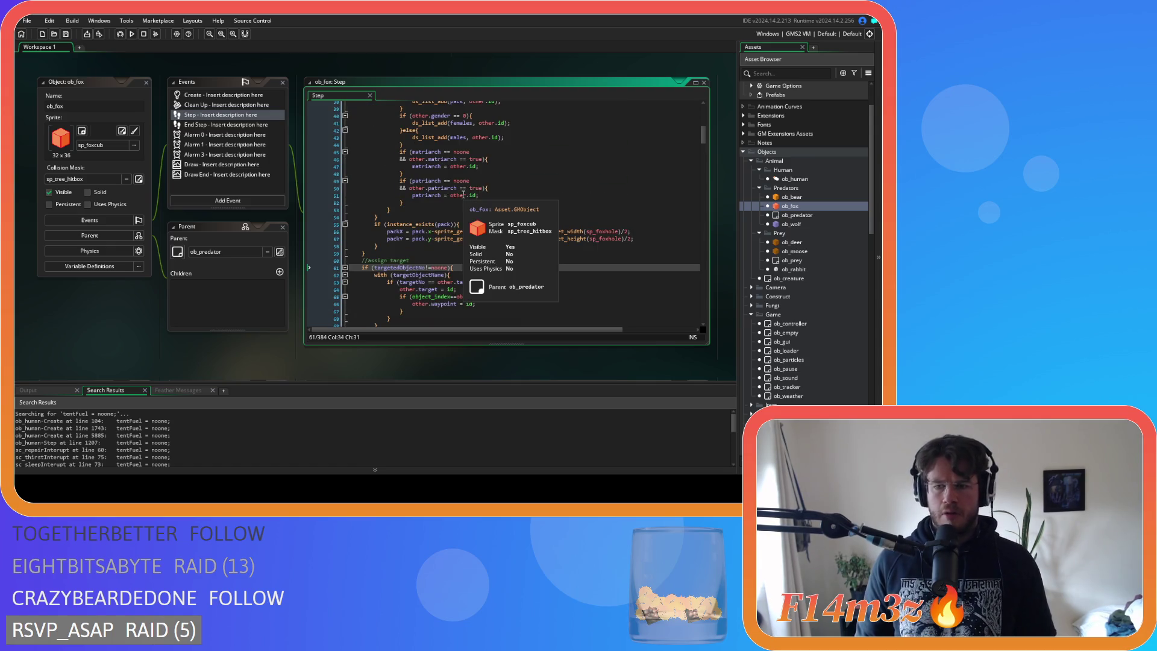
{"action": "double_click", "coordinate": [807, 199]}
{"action": "scroll", "coordinate": [452, 245], "scroll_direction": "up", "scroll_amount": 3}
Delete the Targeting comment lines and the kill-block debug-message line from ob_bear's Step code.
{"action": "left_click_drag", "start_coordinate": [643, 229], "coordinate": [310, 229]}
{"action": "key", "text": "BackSpace"}
{"action": "key", "text": "BackSpace"}
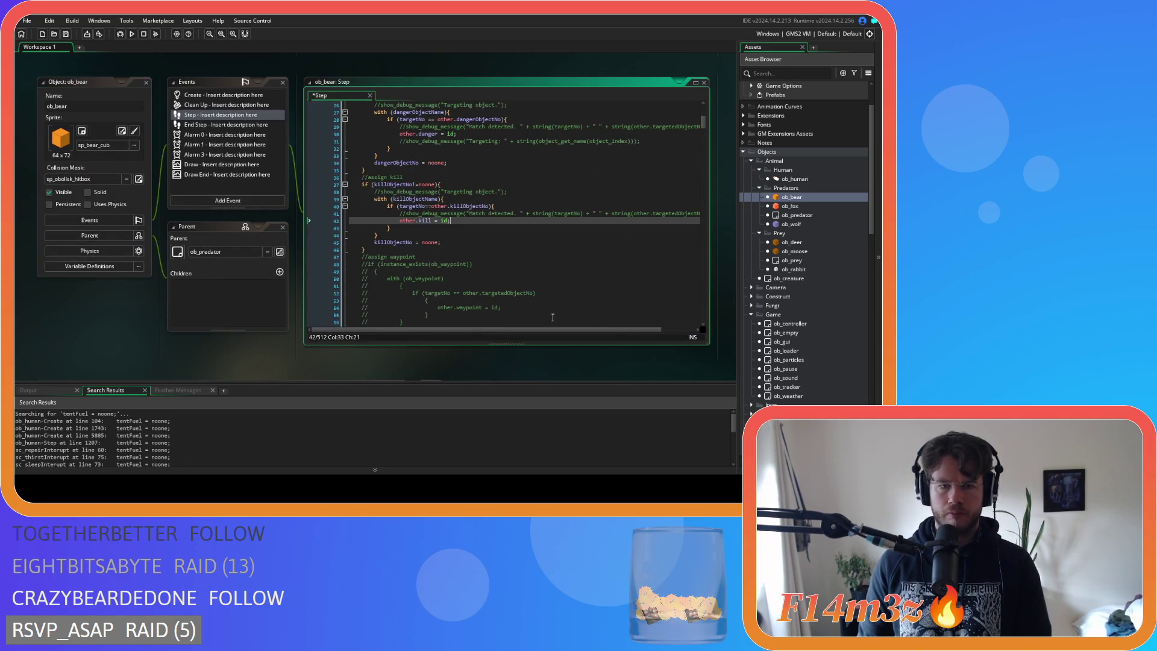
{"action": "scroll", "coordinate": [661, 329], "scroll_direction": "right", "scroll_amount": 2}
{"action": "triple_click", "coordinate": [402, 222]}
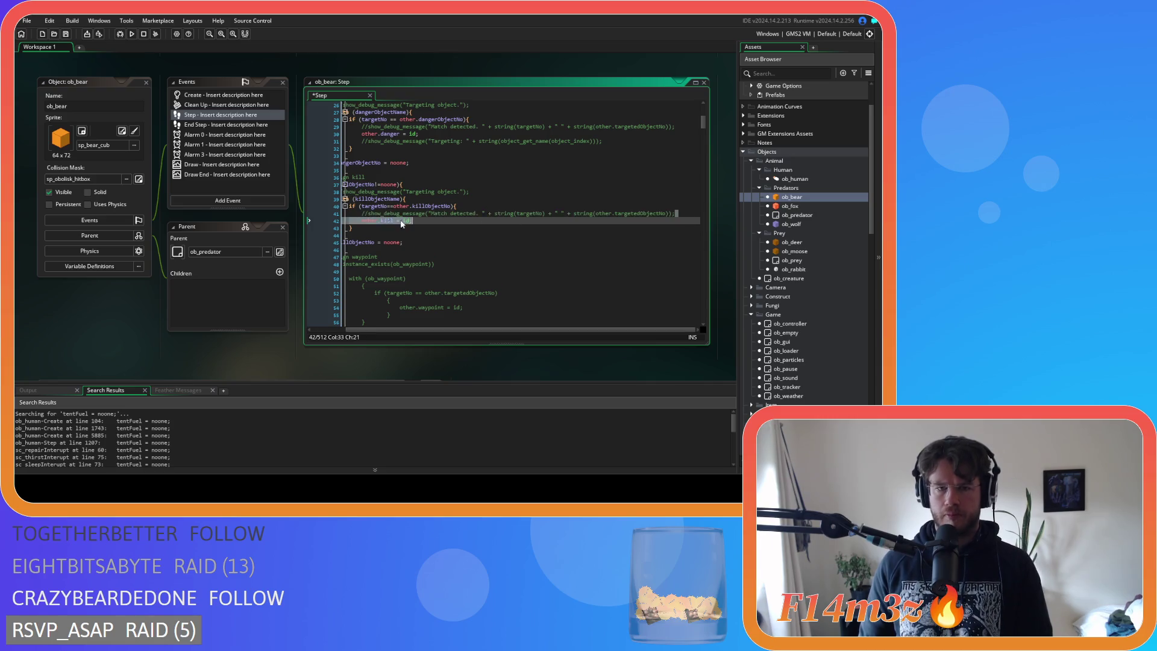
{"action": "left_click_drag", "start_coordinate": [402, 223], "coordinate": [273, 214]}
{"action": "key", "text": "BackSpace"}
{"action": "left_click_drag", "start_coordinate": [500, 192], "coordinate": [289, 190]}
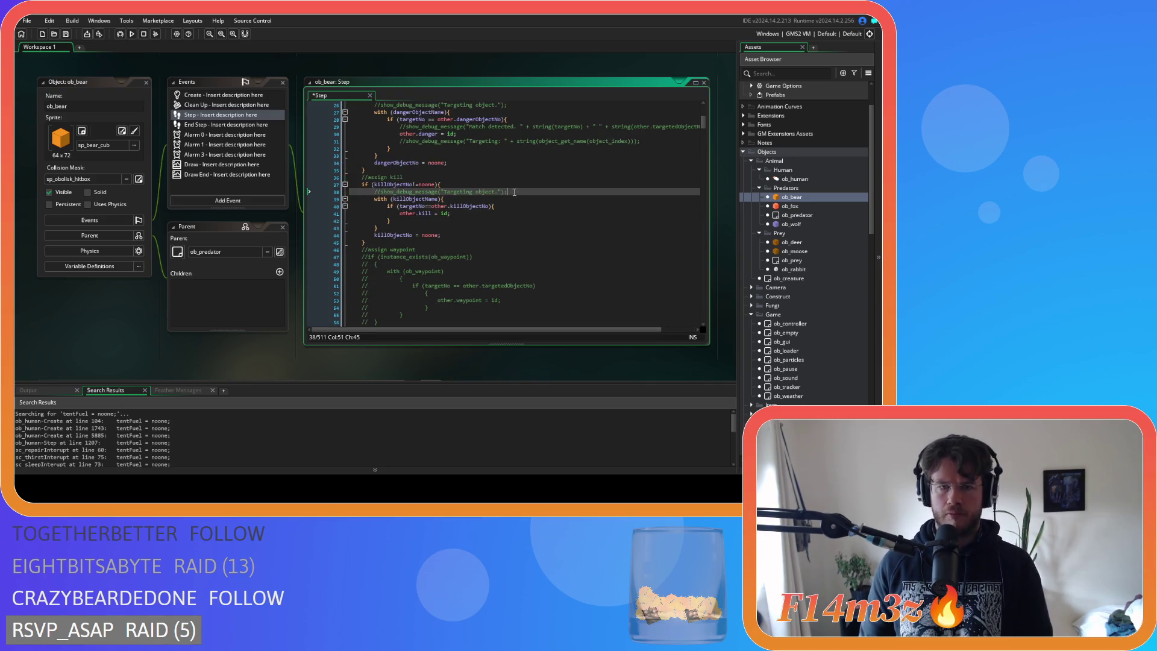
{"action": "key", "text": "BackSpace"}
Remove the danger-block debug comment, the 'Match detected' comment and the Targeting object comment.
{"action": "left_click_drag", "start_coordinate": [640, 141], "coordinate": [275, 136]}
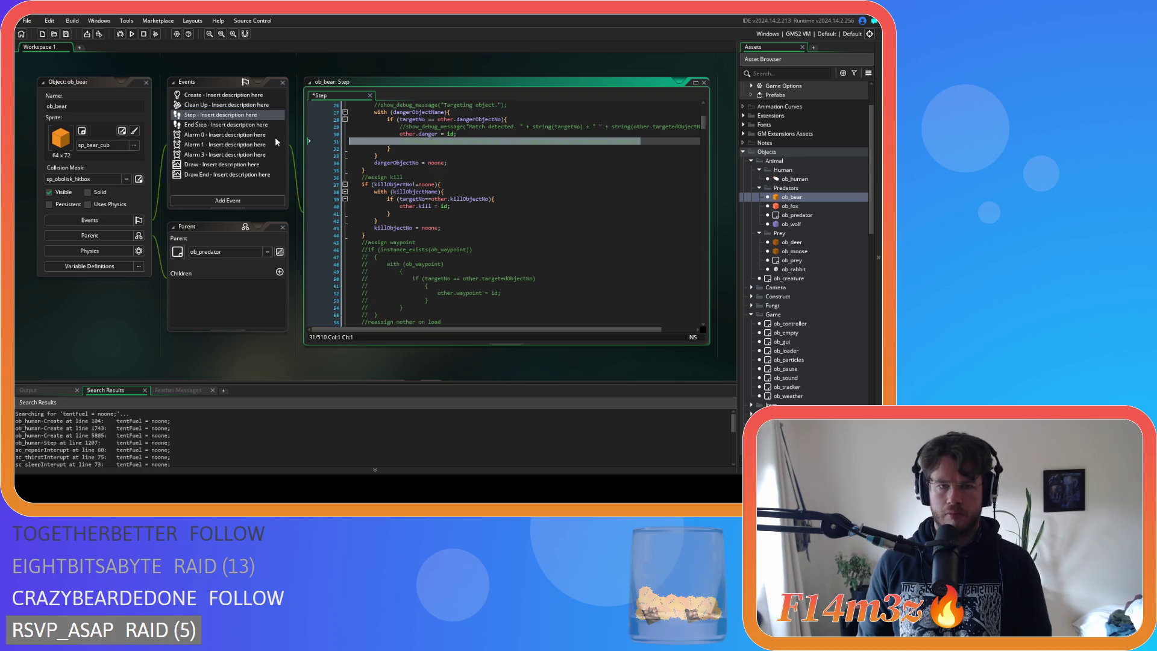
{"action": "key", "text": "BackSpace"}
{"action": "left_click_drag", "start_coordinate": [558, 331], "coordinate": [629, 332]}
{"action": "left_click_drag", "start_coordinate": [685, 126], "coordinate": [283, 125]}
{"action": "key", "text": "BackSpace"}
{"action": "scroll", "coordinate": [446, 153], "scroll_direction": "up", "scroll_amount": 3}
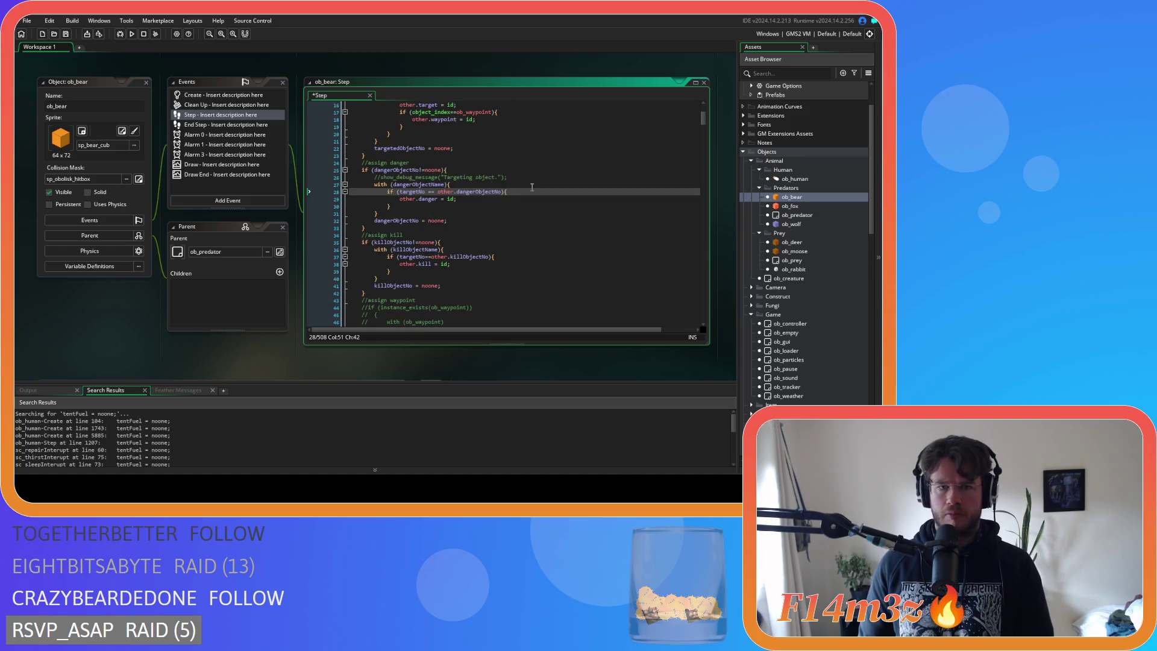
{"action": "left_click_drag", "start_coordinate": [508, 177], "coordinate": [309, 176]}
{"action": "key", "text": "BackSpace"}
Delete the line-15 debug comment and the last target-block debug line, then open ob_moose's Step code.
{"action": "scroll", "coordinate": [483, 208], "scroll_direction": "up", "scroll_amount": 2}
{"action": "scroll", "coordinate": [512, 207], "scroll_direction": "up", "scroll_amount": 2}
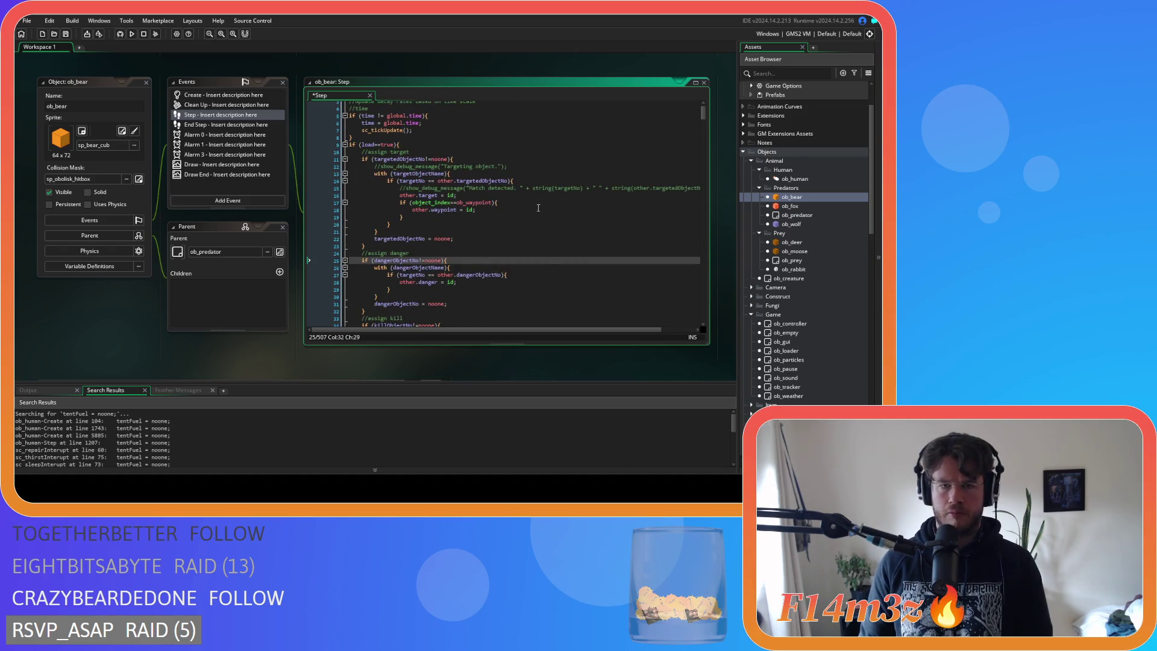
{"action": "scroll", "coordinate": [568, 330], "scroll_direction": "right", "scroll_amount": 1}
{"action": "left_click_drag", "start_coordinate": [675, 188], "coordinate": [361, 188]}
{"action": "key", "text": "BackSpace"}
{"action": "key", "text": "BackSpace"}
{"action": "key", "text": "BackSpace"}
{"action": "left_click_drag", "start_coordinate": [507, 159], "coordinate": [507, 166]}
{"action": "key", "text": "BackSpace"}
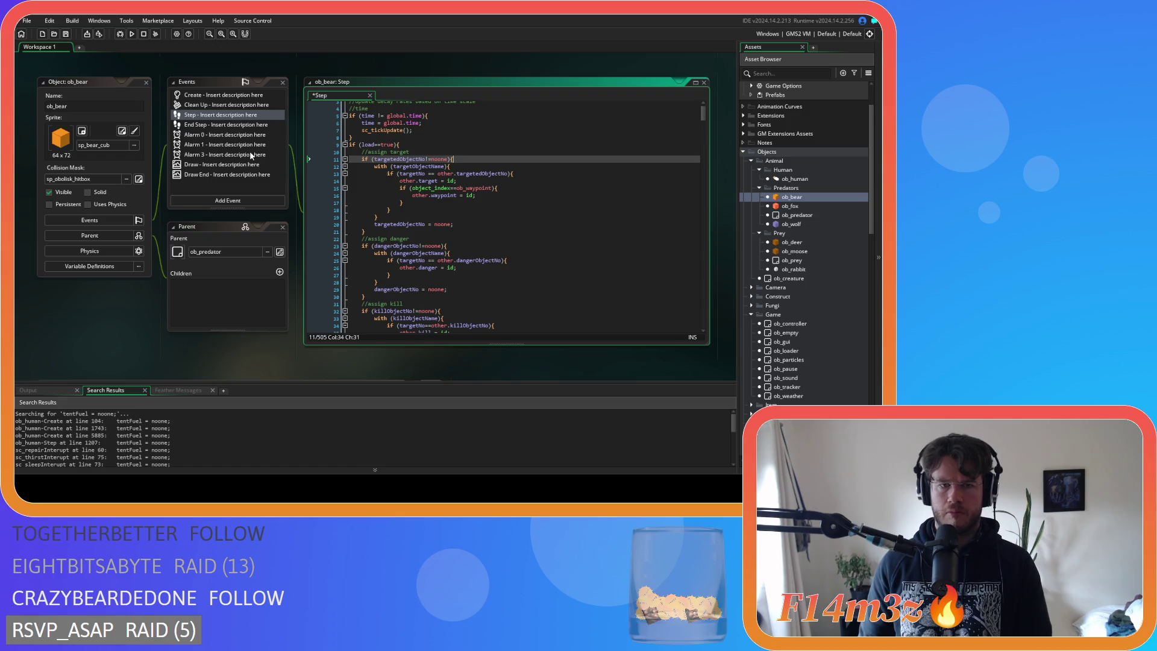
{"action": "scroll", "coordinate": [379, 188], "scroll_direction": "up", "scroll_amount": 1}
{"action": "double_click", "coordinate": [794, 251]}
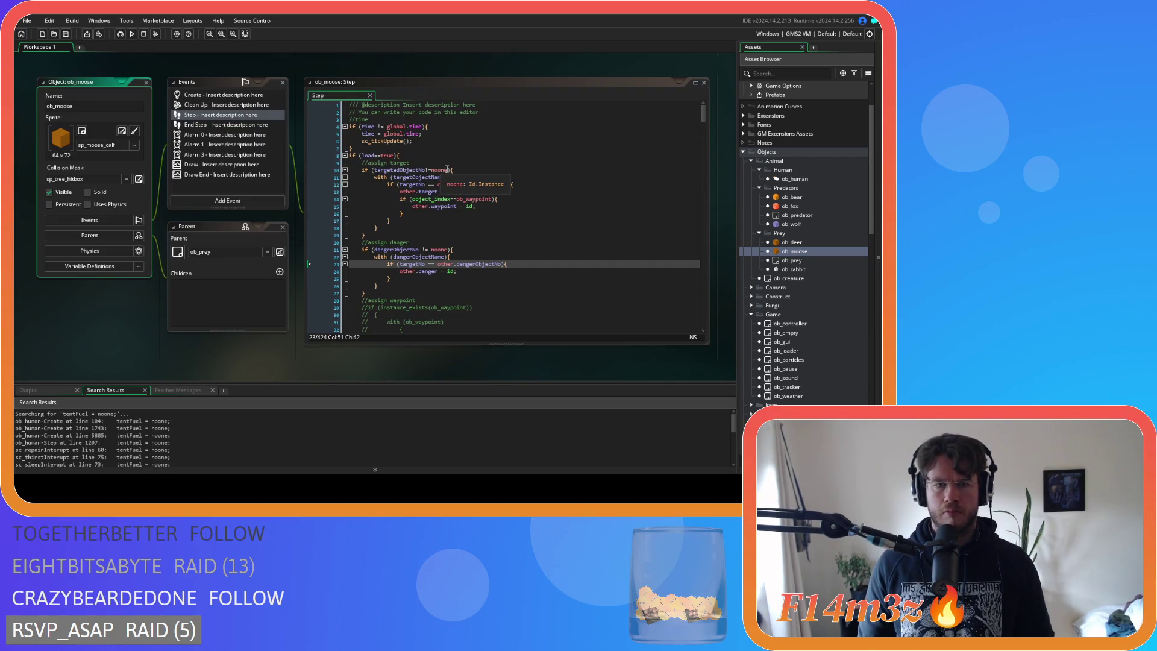
Copy the targetedObjectNo!=noone condition onto a new line after the target block.
{"action": "left_click_drag", "start_coordinate": [448, 170], "coordinate": [374, 170]}
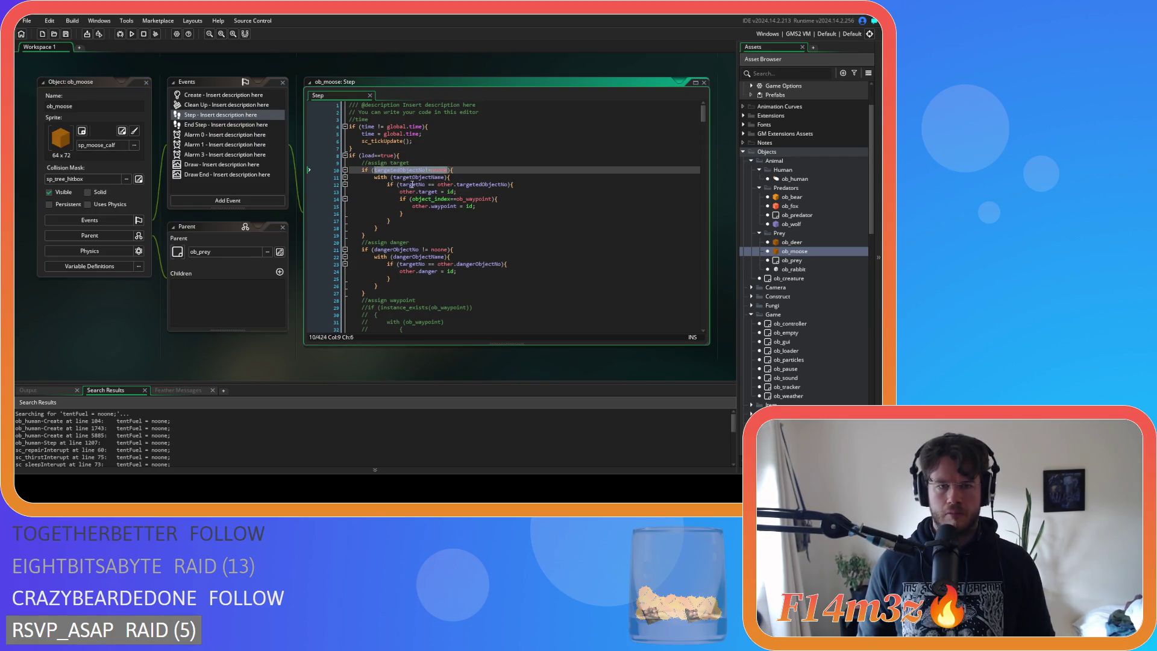
{"action": "key", "text": "ctrl+c"}
{"action": "left_click", "coordinate": [400, 229]}
{"action": "key", "text": "Return"}
{"action": "key", "text": "ctrl+v"}
{"action": "left_click", "coordinate": [428, 235]}
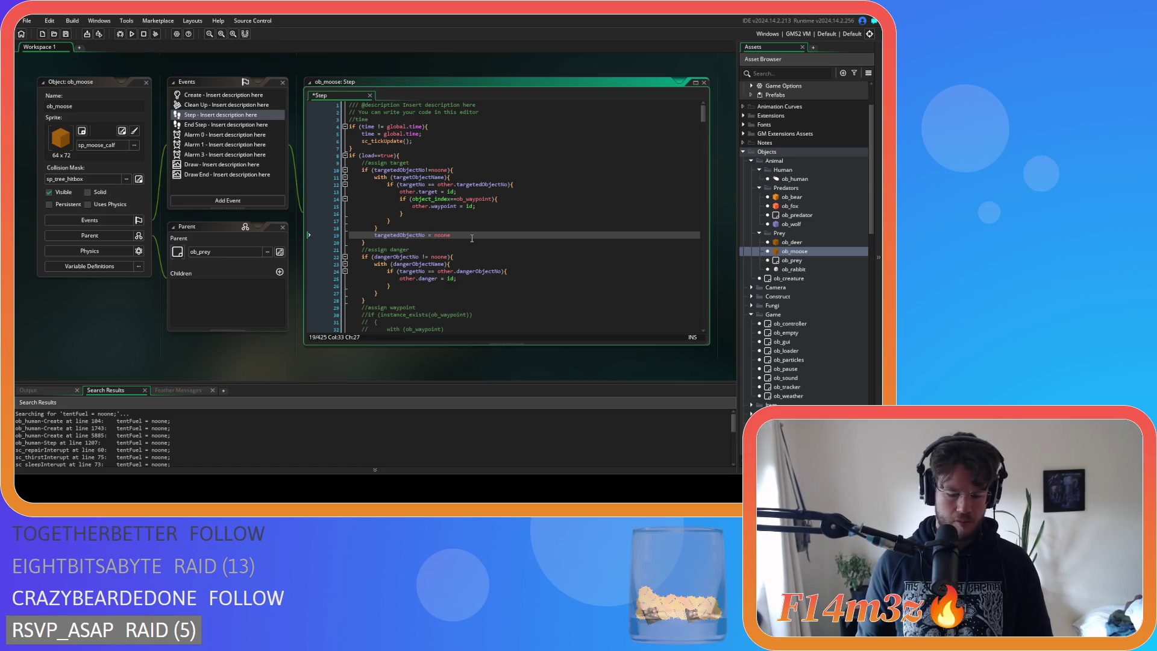
{"action": "type", "text": ";"}
Add a dangerObjectNo reset line after the danger block and save the code.
{"action": "left_click", "coordinate": [431, 257]}
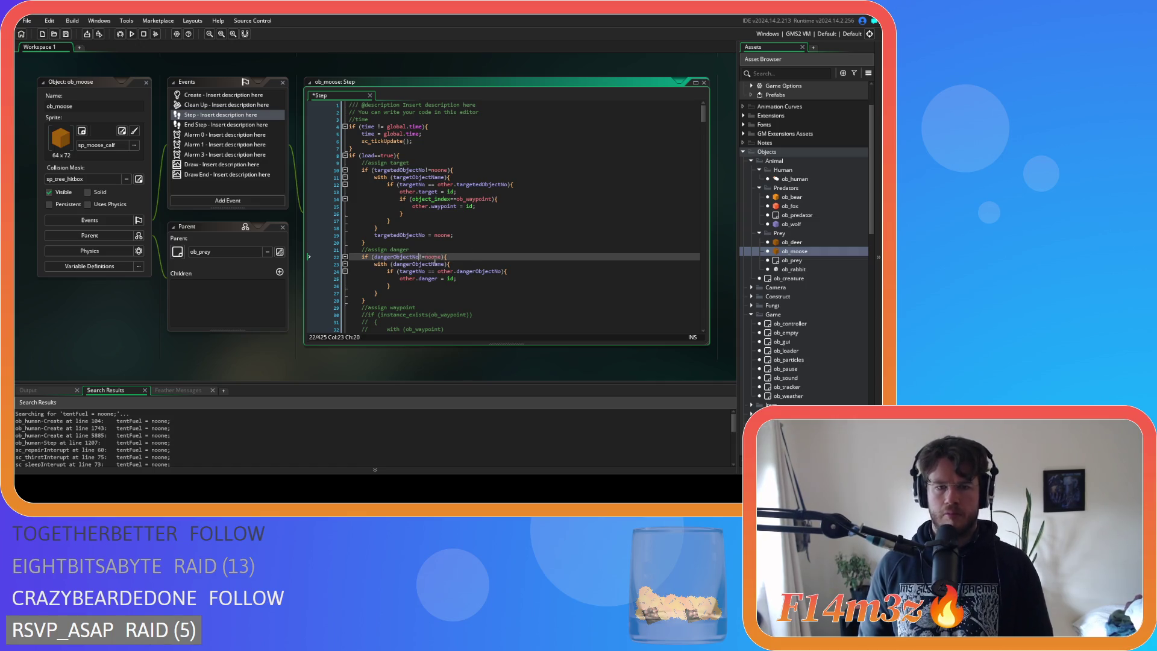
{"action": "left_click_drag", "start_coordinate": [442, 256], "coordinate": [373, 258]}
{"action": "left_click", "coordinate": [390, 293]}
{"action": "key", "text": "Return"}
{"action": "key", "text": "ctrl+v"}
{"action": "left_click", "coordinate": [422, 300]}
{"action": "key", "text": "BackSpace"}
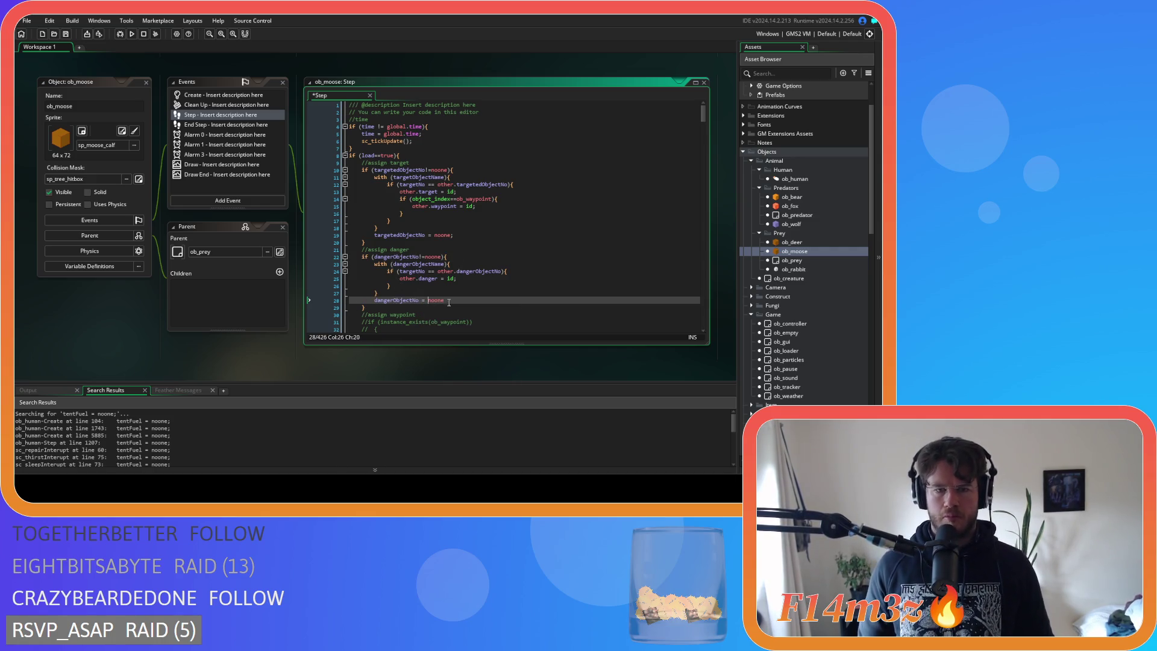
{"action": "type", "text": ";"}
{"action": "scroll", "coordinate": [458, 290], "scroll_direction": "down", "scroll_amount": 8}
{"action": "key", "text": "ctrl+s"}
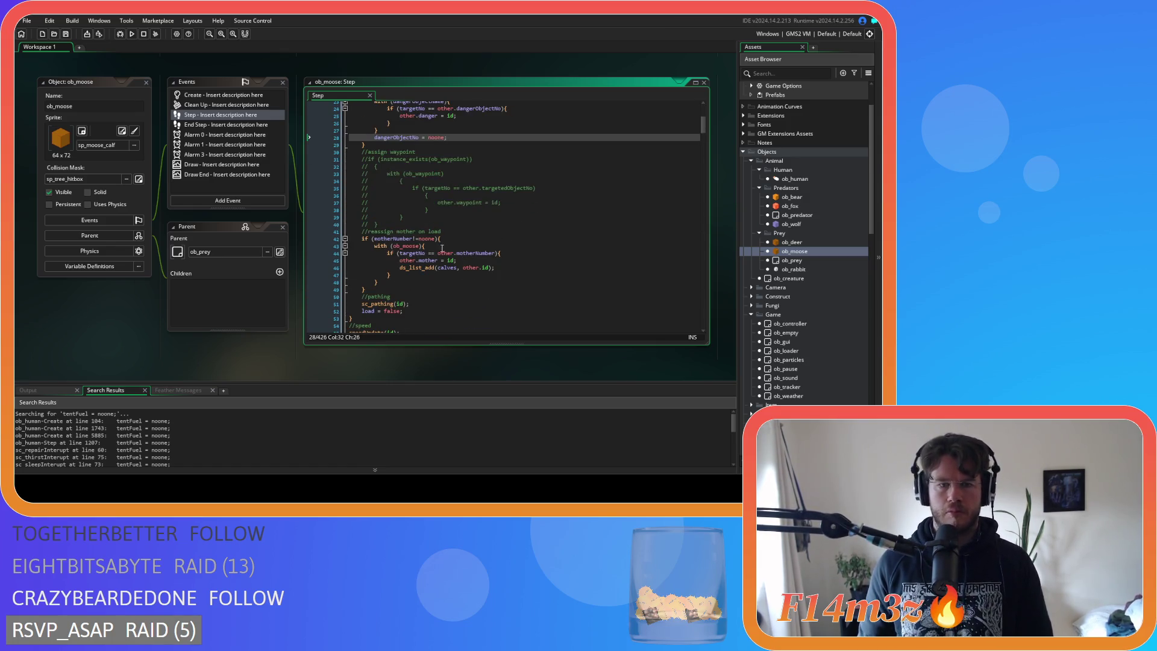
Add 'motherNumber = noone;' after the mother-on-load block and save ob_moose's Step code.
{"action": "left_click", "coordinate": [437, 240]}
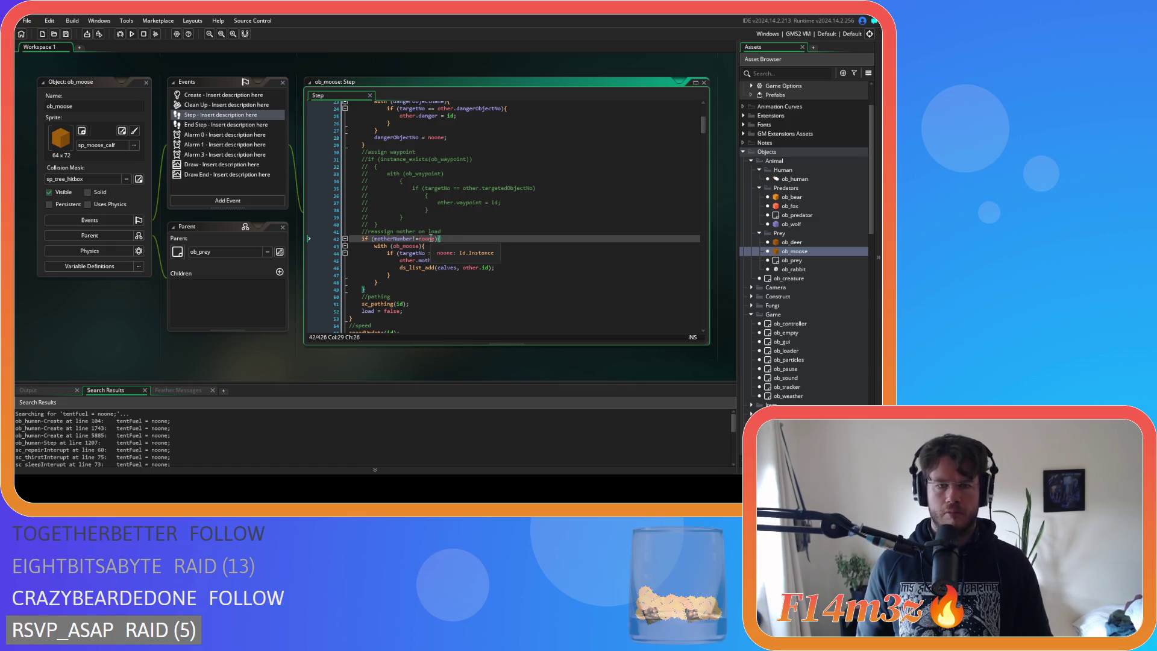
{"action": "left_click_drag", "start_coordinate": [435, 239], "coordinate": [379, 240]}
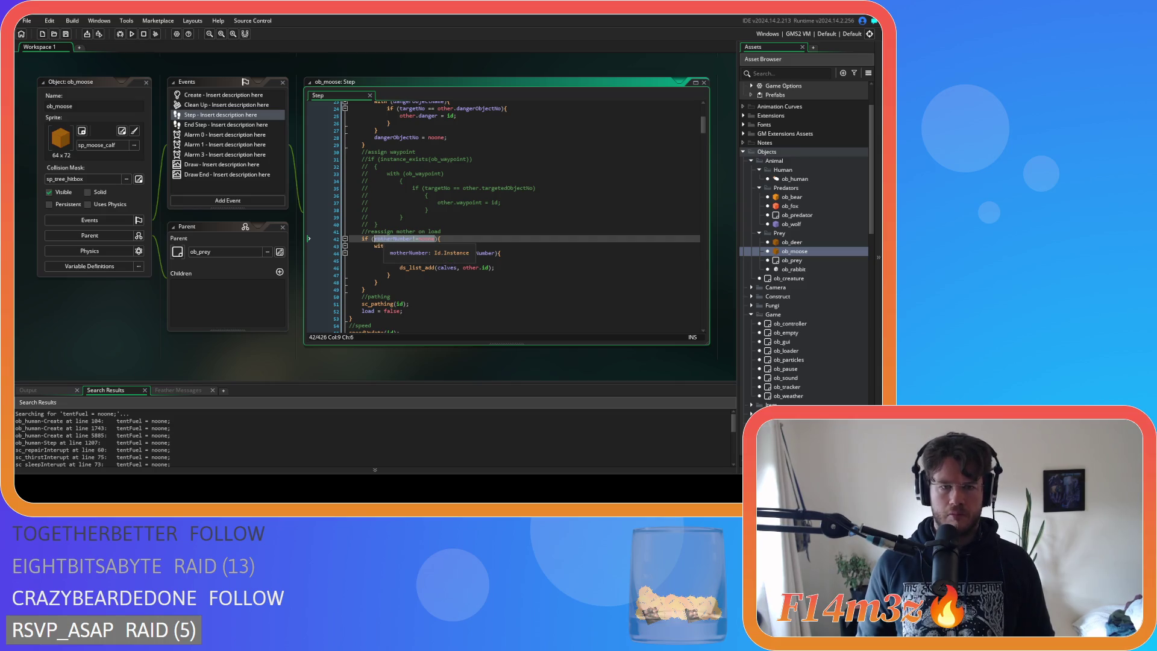
{"action": "left_click", "coordinate": [469, 241]}
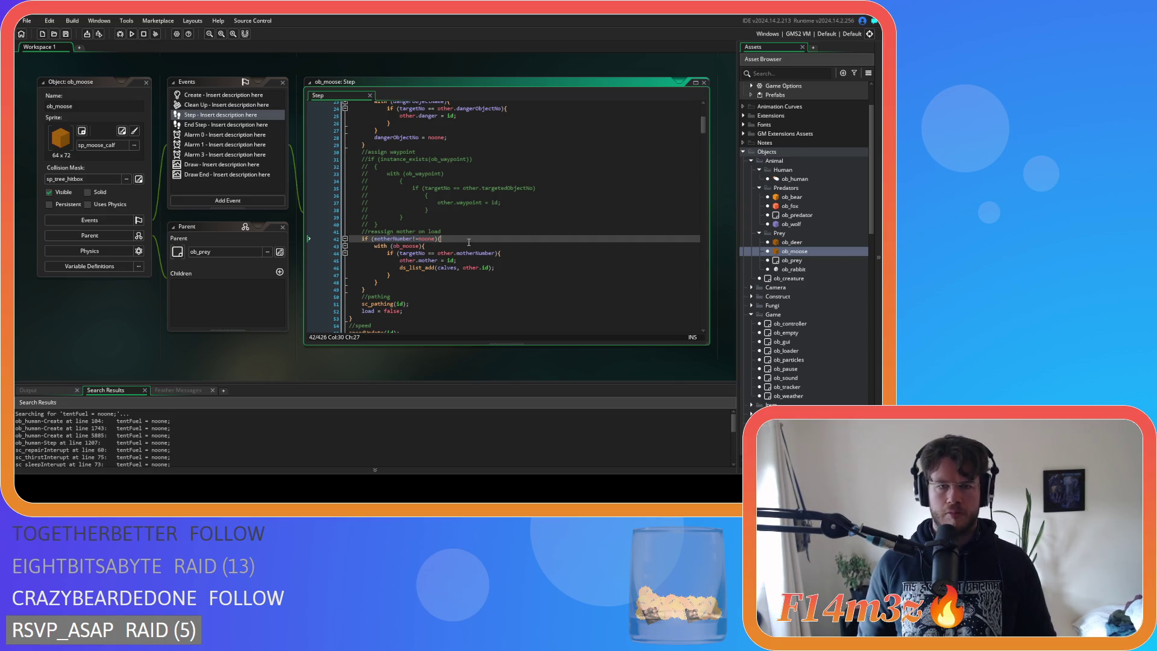
{"action": "left_click", "coordinate": [389, 284]}
{"action": "key", "text": "Return"}
{"action": "key", "text": "ctrl+v"}
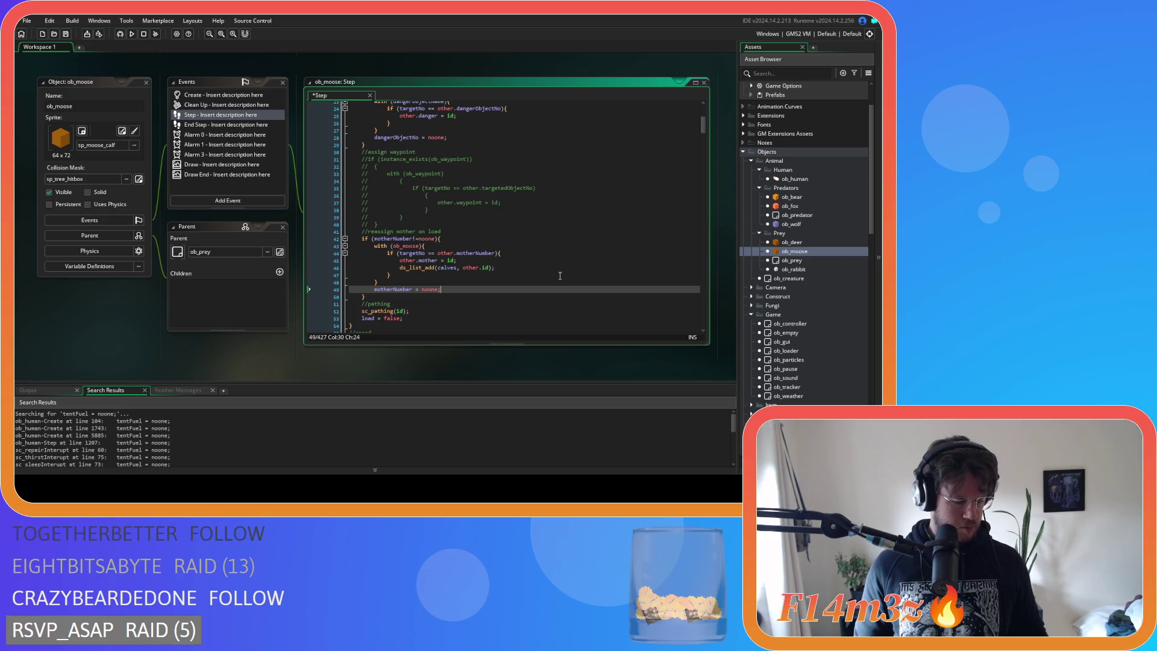
{"action": "key", "text": "Up"}
{"action": "key", "text": "Up"}
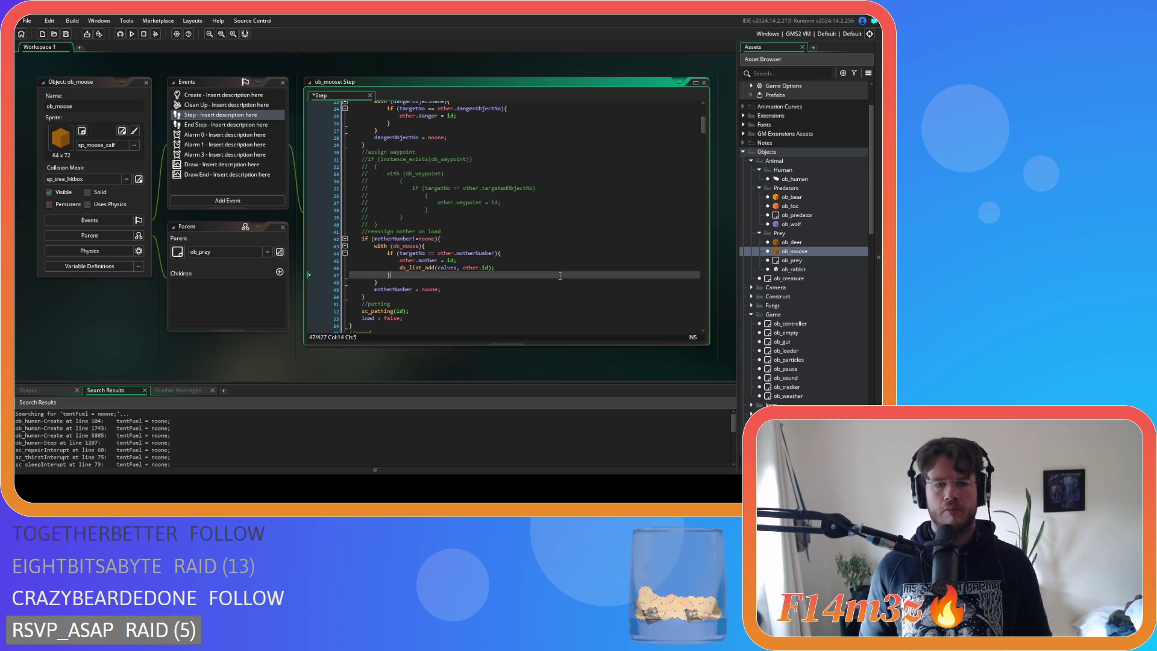
{"action": "scroll", "coordinate": [560, 276], "scroll_direction": "down", "scroll_amount": 3}
{"action": "key", "text": "ctrl+s"}
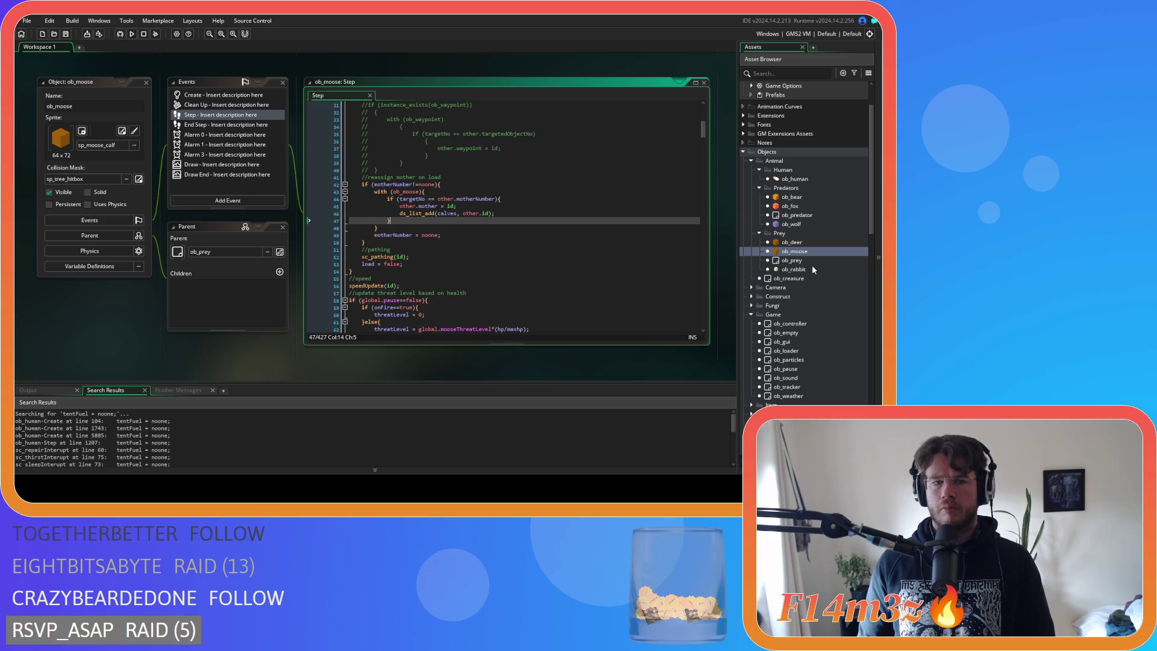
Open ob_rabbit's Step event code and delete the debug comment on line 11.
{"action": "double_click", "coordinate": [813, 269]}
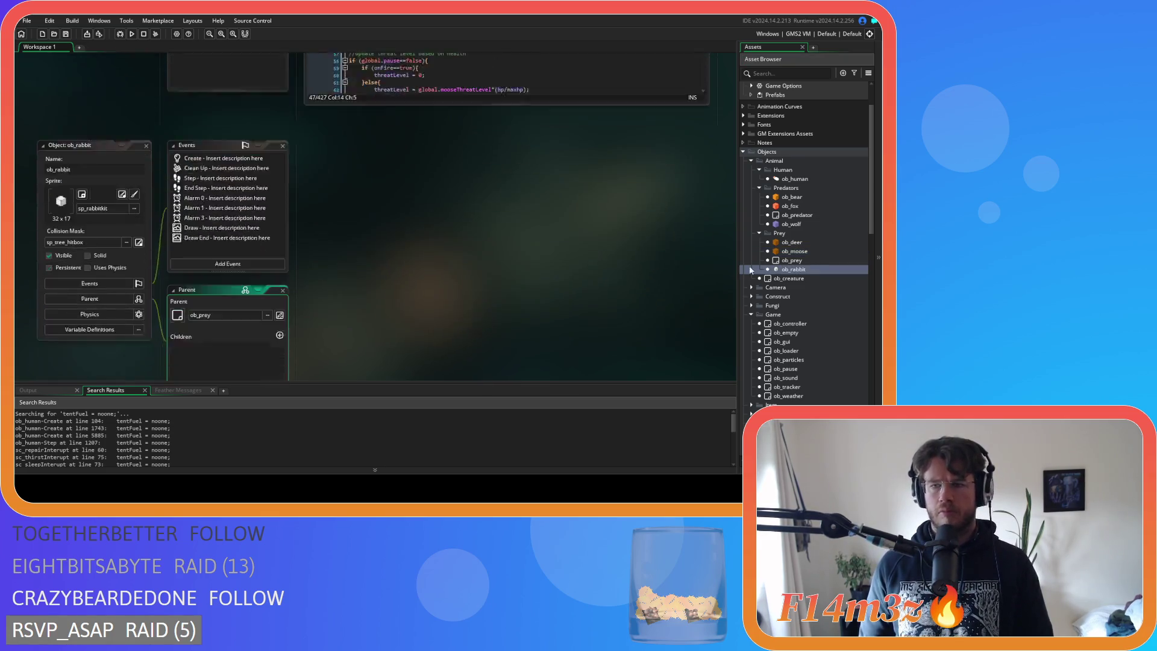
{"action": "left_click", "coordinate": [206, 123]}
{"action": "double_click", "coordinate": [205, 123]}
{"action": "left_click", "coordinate": [537, 175]}
{"action": "key", "text": "shift+Down"}
{"action": "key", "text": "Delete"}
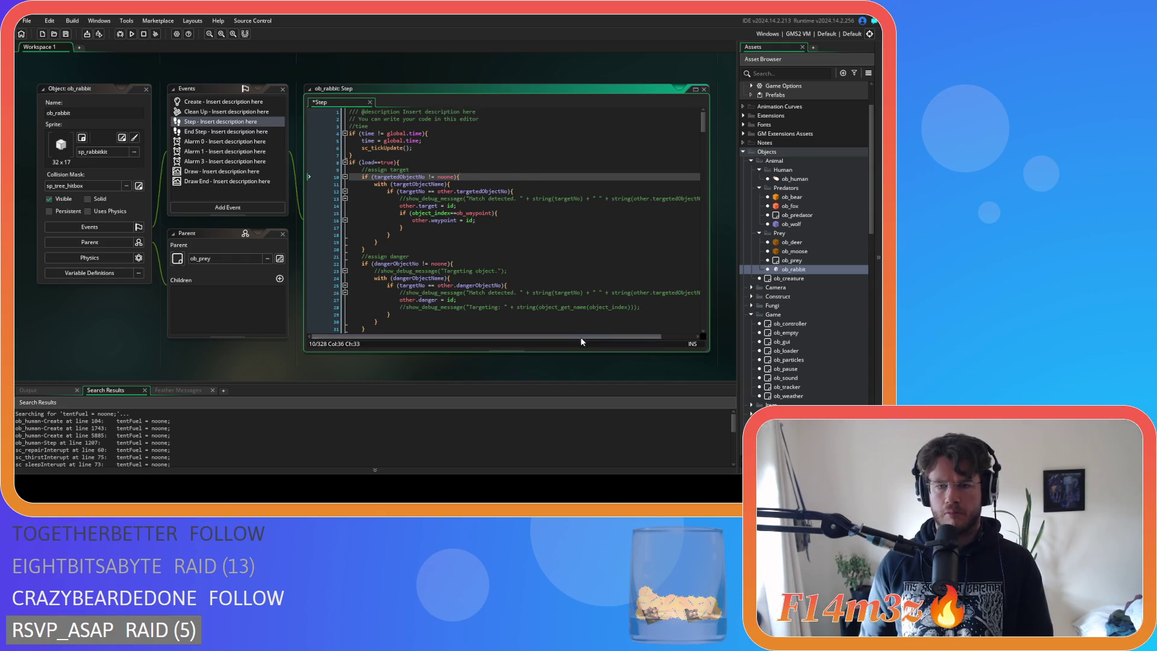
Remove the debug comment on line 13 and the next debug comment line.
{"action": "left_click", "coordinate": [328, 199]}
{"action": "key", "text": "shift+End"}
{"action": "key", "text": "Delete"}
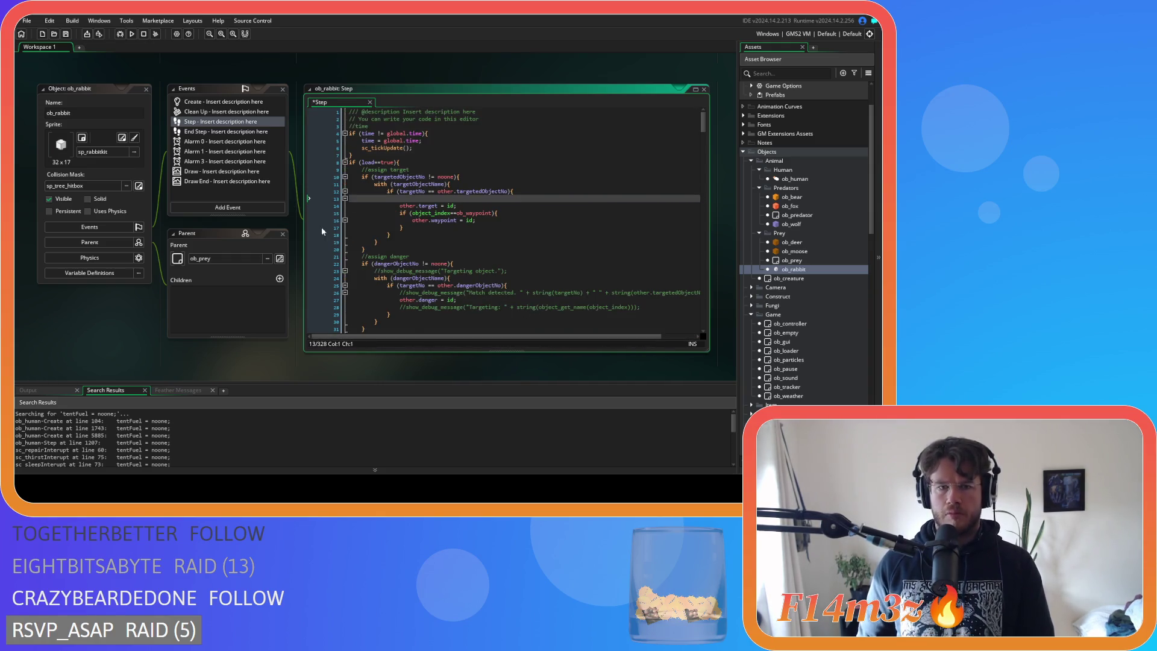
{"action": "key", "text": "Delete"}
{"action": "left_click", "coordinate": [356, 264]}
{"action": "key", "text": "shift+End"}
{"action": "key", "text": "Delete"}
{"action": "key", "text": "BackSpace"}
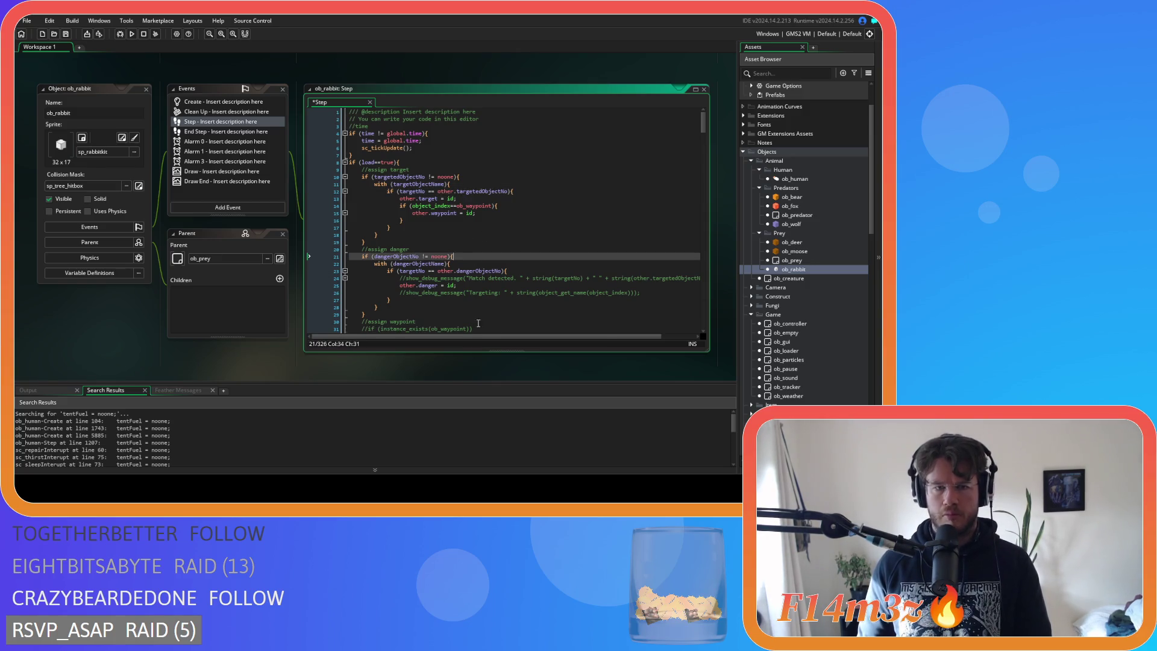
Delete the commented show_debug_message lines in the danger block.
{"action": "left_click_drag", "start_coordinate": [696, 278], "coordinate": [292, 269]}
{"action": "key", "text": "Delete"}
{"action": "left_click_drag", "start_coordinate": [641, 286], "coordinate": [345, 291]}
{"action": "key", "text": "Delete"}
{"action": "key", "text": "BackSpace"}
Delete the warren block's debug comments on lines 41 and 43 plus its show_debug_message line.
{"action": "scroll", "coordinate": [482, 272], "scroll_direction": "down", "scroll_amount": 5}
{"action": "left_click", "coordinate": [549, 256]}
{"action": "left_click_drag", "start_coordinate": [548, 257], "coordinate": [317, 253]}
{"action": "key", "text": "Delete"}
{"action": "key", "text": "BackSpace"}
{"action": "left_click_drag", "start_coordinate": [576, 270], "coordinate": [330, 270]}
{"action": "key", "text": "Delete"}
{"action": "key", "text": "BackSpace"}
{"action": "left_click_drag", "start_coordinate": [491, 292], "coordinate": [352, 291]}
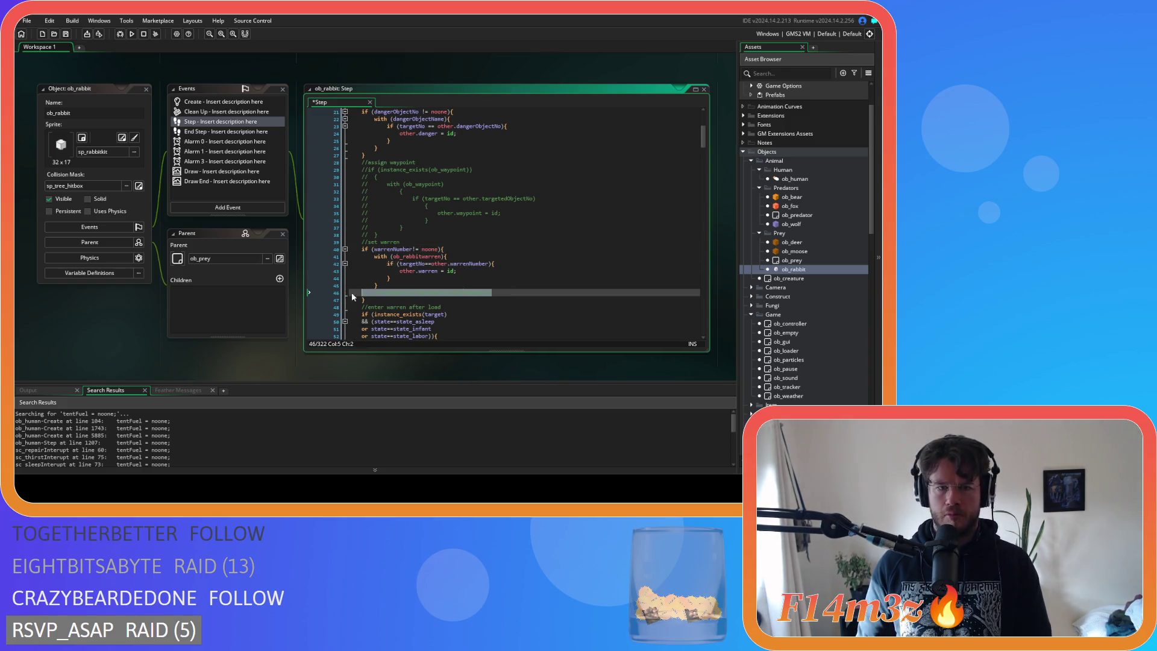
{"action": "key", "text": "Delete"}
{"action": "key", "text": "BackSpace"}
Remove the commented debug block under the enter-warren-after-load section.
{"action": "scroll", "coordinate": [478, 271], "scroll_direction": "down", "scroll_amount": 3}
{"action": "left_click_drag", "start_coordinate": [543, 278], "coordinate": [350, 263]}
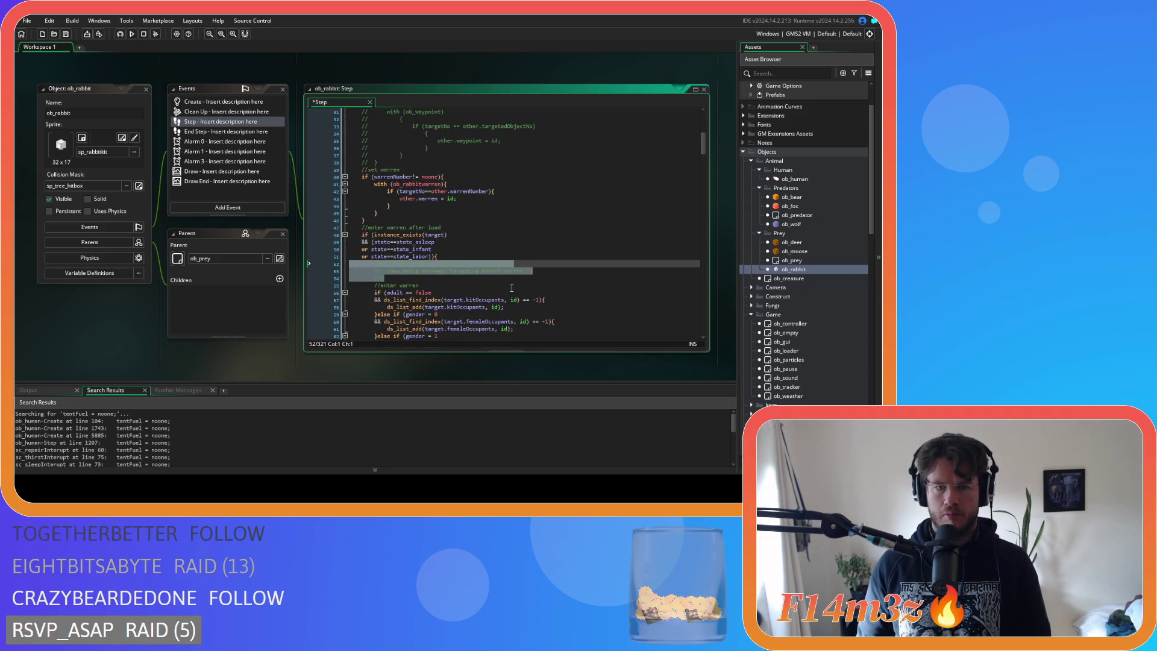
{"action": "key", "text": "BackSpace"}
{"action": "key", "text": "BackSpace"}
{"action": "scroll", "coordinate": [458, 288], "scroll_direction": "down", "scroll_amount": 7}
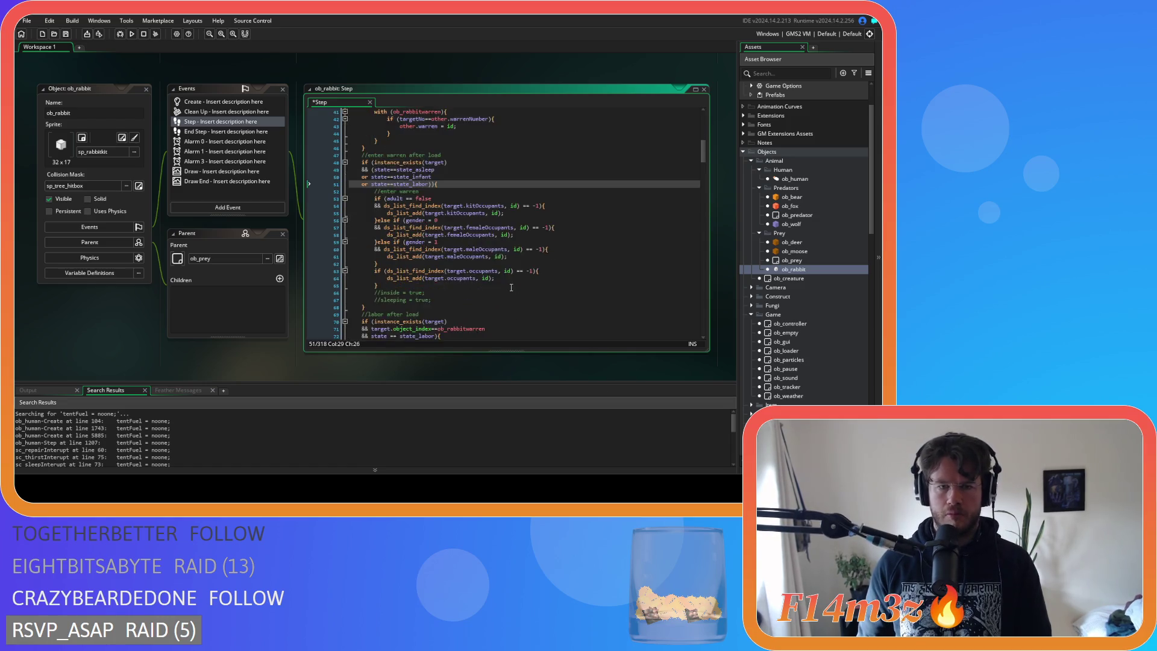
{"action": "scroll", "coordinate": [443, 288], "scroll_direction": "up", "scroll_amount": 15}
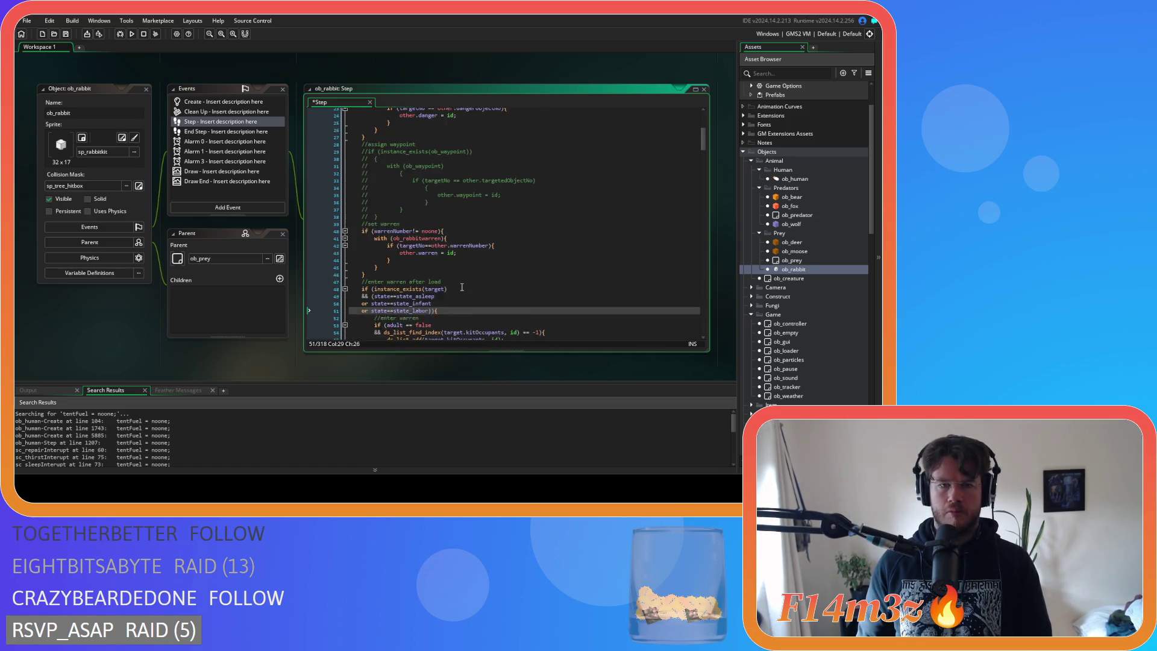
{"action": "scroll", "coordinate": [473, 276], "scroll_direction": "up", "scroll_amount": 3}
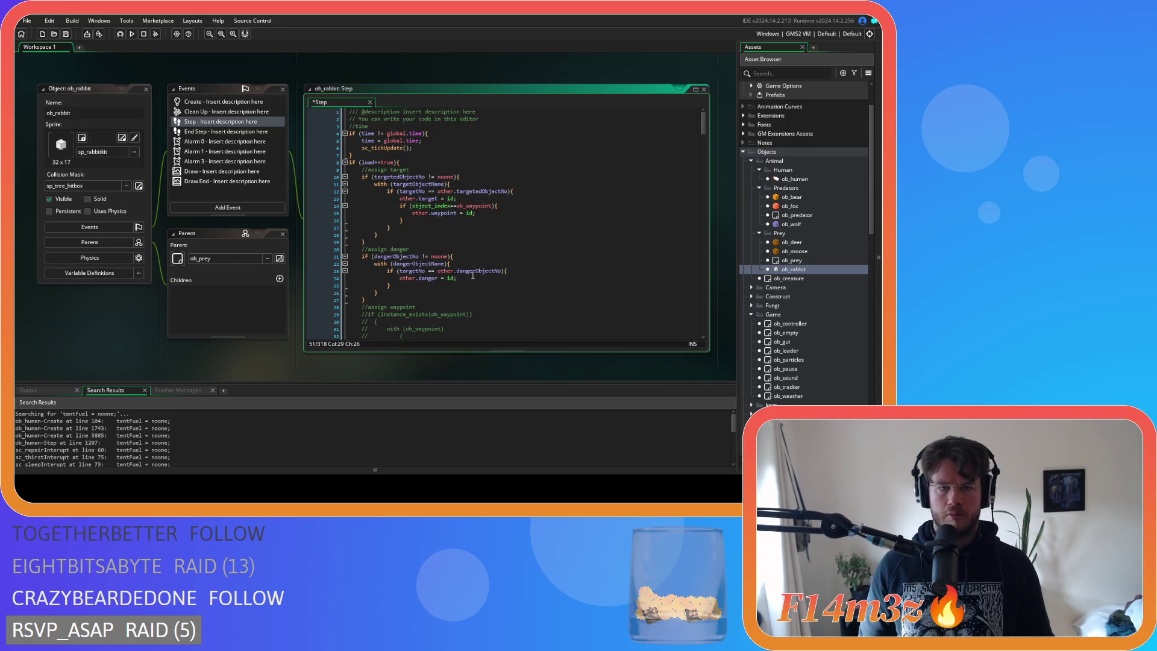
Add a 'targetedObjectNo = noone' reset line after ob_rabbit's target block.
{"action": "left_click", "coordinate": [430, 176]}
{"action": "key", "text": "Delete"}
{"action": "key", "text": "Delete"}
{"action": "key", "text": "Delete"}
{"action": "type", "text": "!=noone"}
{"action": "key", "text": "ctrl+shift+Left"}
{"action": "key", "text": "ctrl+shift+Left"}
{"action": "key", "text": "ctrl+shift+Left"}
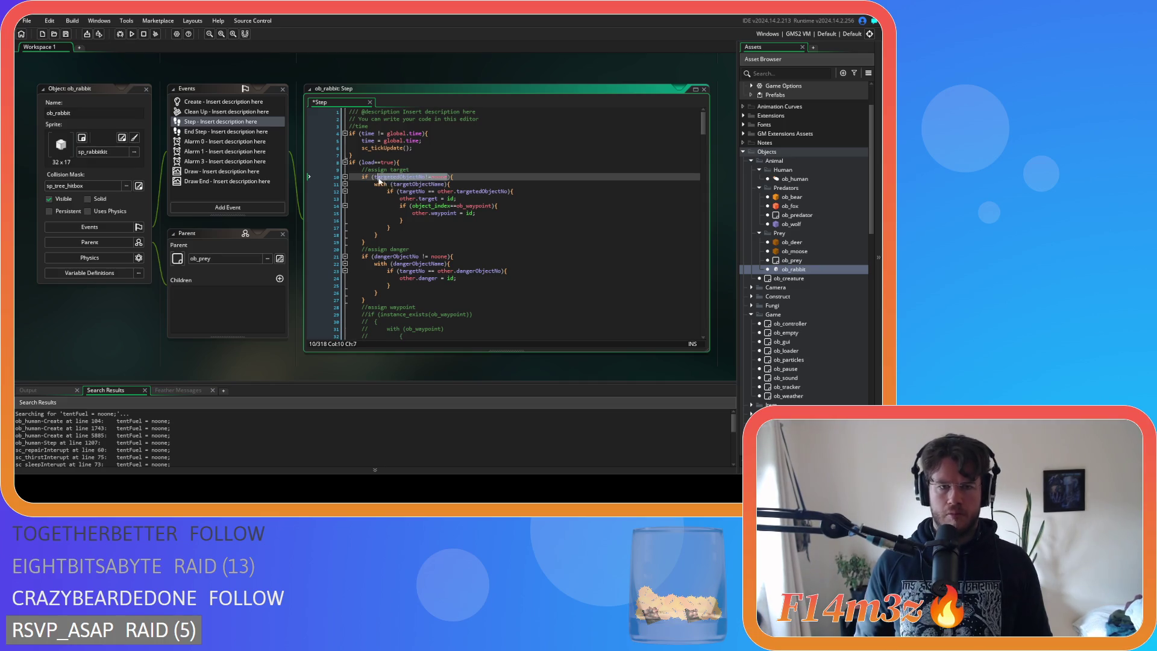
{"action": "left_click", "coordinate": [459, 181]}
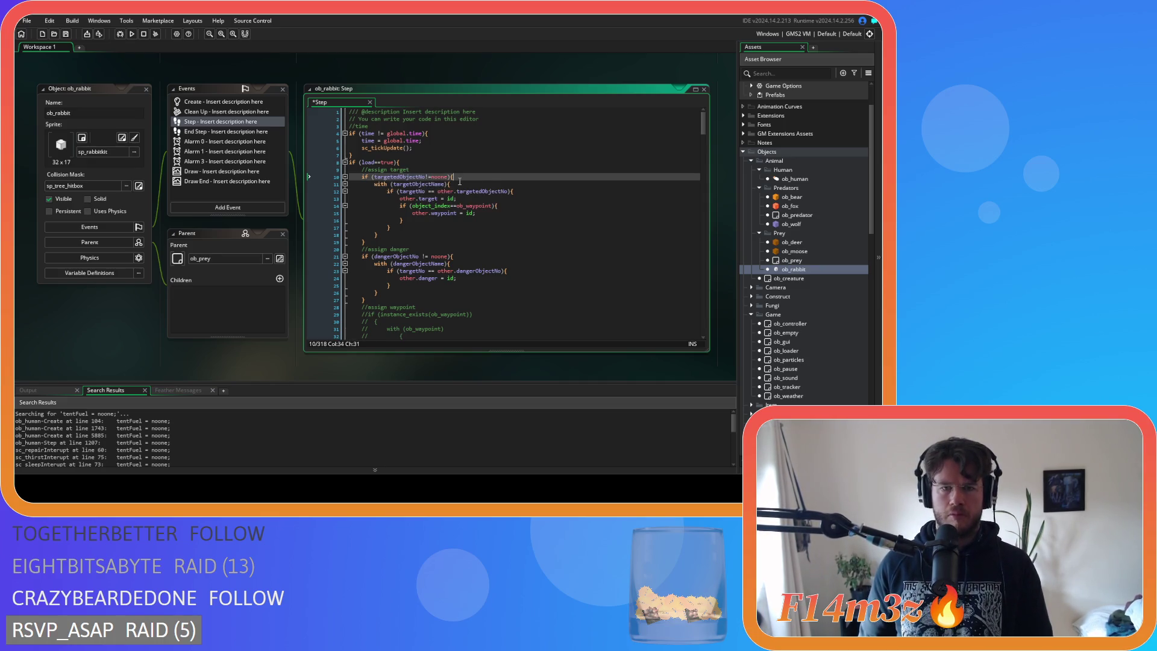
{"action": "left_click", "coordinate": [398, 235]}
{"action": "key", "text": "Return"}
{"action": "key", "text": "ctrl+v"}
{"action": "left_click", "coordinate": [427, 243]}
{"action": "key", "text": "BackSpace"}
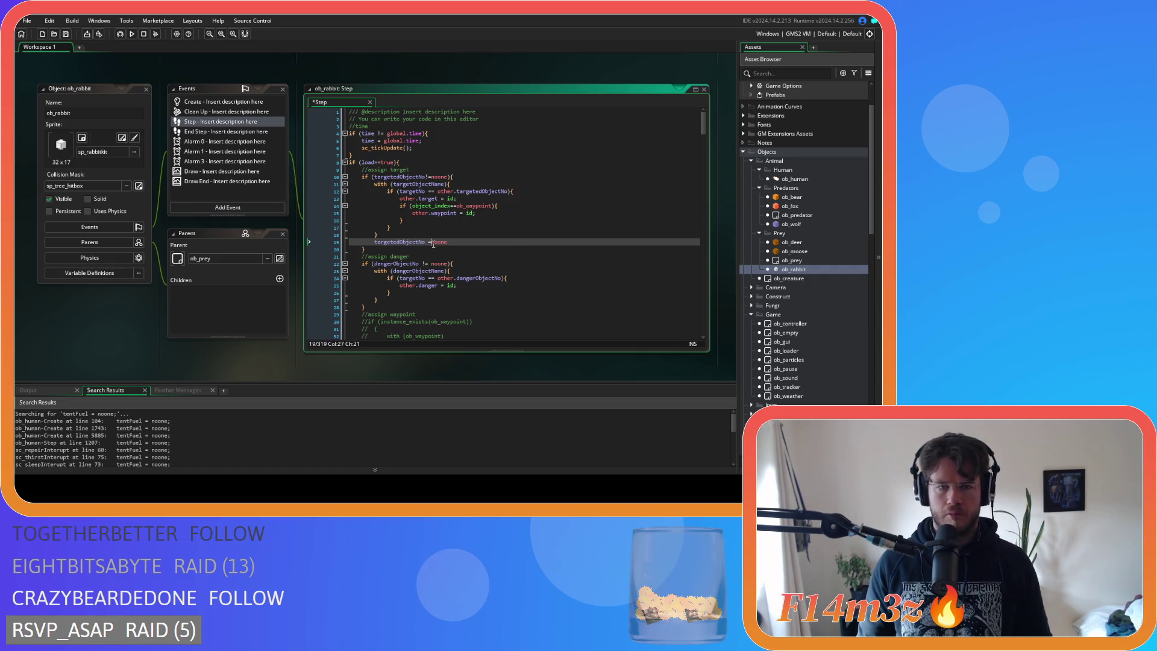
{"action": "type", "text": ";"}
{"action": "left_click", "coordinate": [487, 245]}
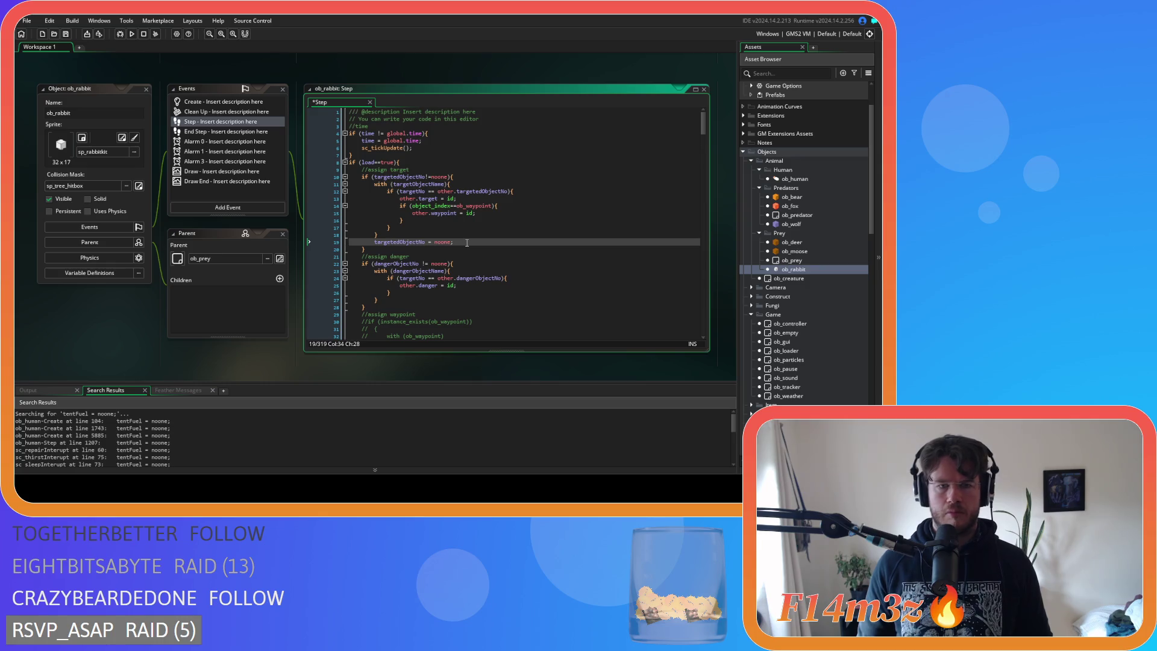
Add a 'dangerObjectNo = noone' reset line after the danger block and save.
{"action": "left_click", "coordinate": [425, 263]}
{"action": "key", "text": "BackSpace"}
{"action": "left_click_drag", "start_coordinate": [442, 263], "coordinate": [374, 264]}
{"action": "key", "text": "ctrl+c"}
{"action": "left_click", "coordinate": [418, 300]}
{"action": "key", "text": "Return"}
{"action": "key", "text": "ctrl+v"}
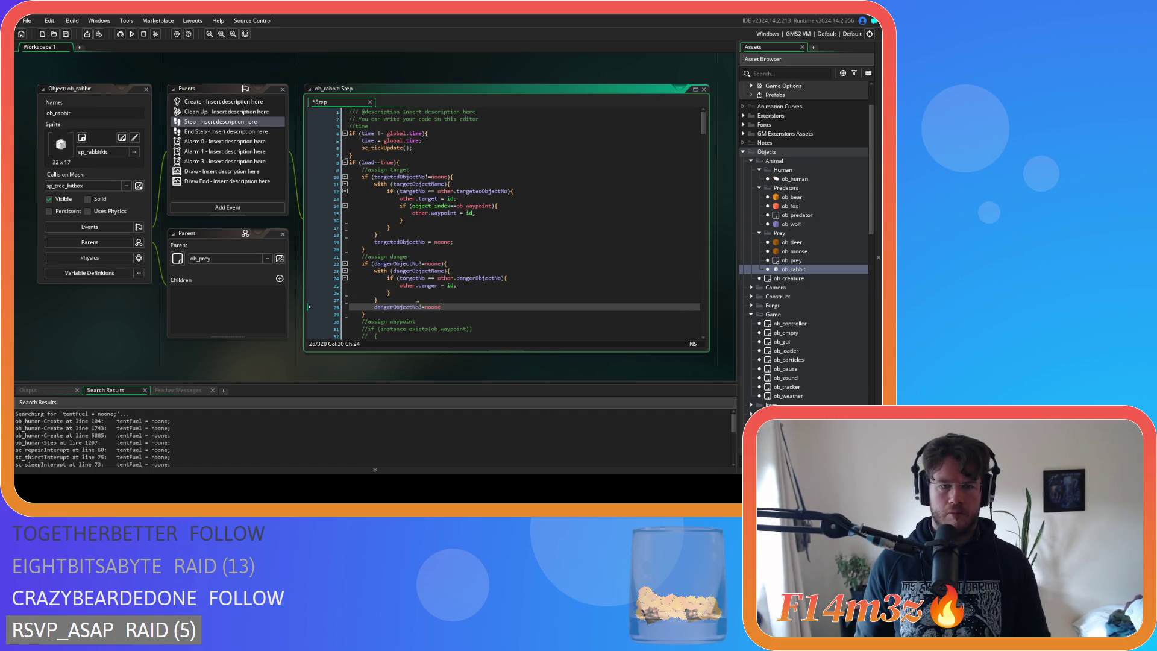
{"action": "left_click", "coordinate": [422, 307]}
{"action": "key", "text": "Delete"}
{"action": "key", "text": "Delete"}
{"action": "type", "text": "="}
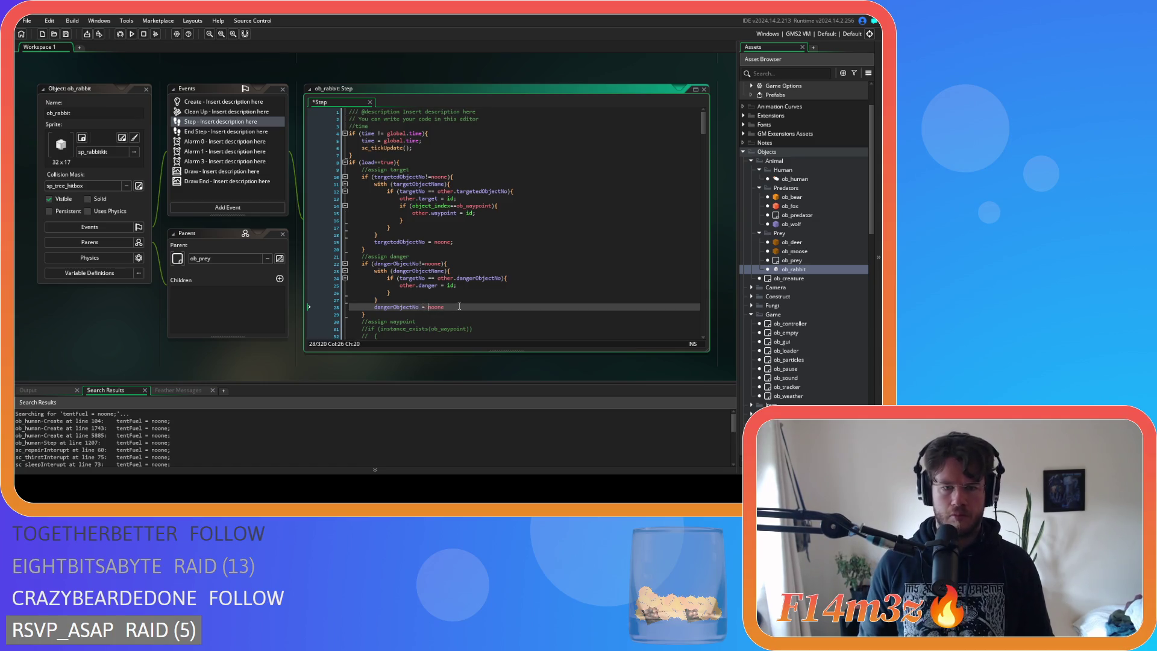
{"action": "type", "text": ";"}
{"action": "key", "text": "ctrl+s"}
Add 'warrenNumber = noone' after the warren block, save, and close the ob_rabbit object editor.
{"action": "scroll", "coordinate": [484, 306], "scroll_direction": "down", "scroll_amount": 7}
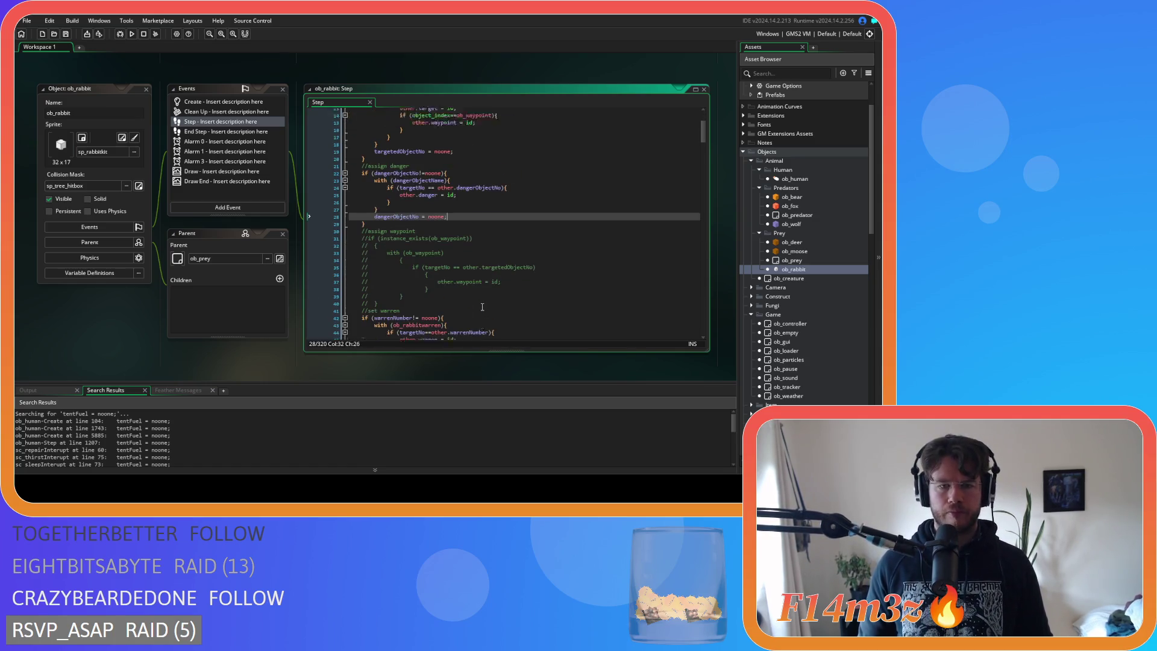
{"action": "left_click", "coordinate": [422, 245]}
{"action": "key", "text": "BackSpace"}
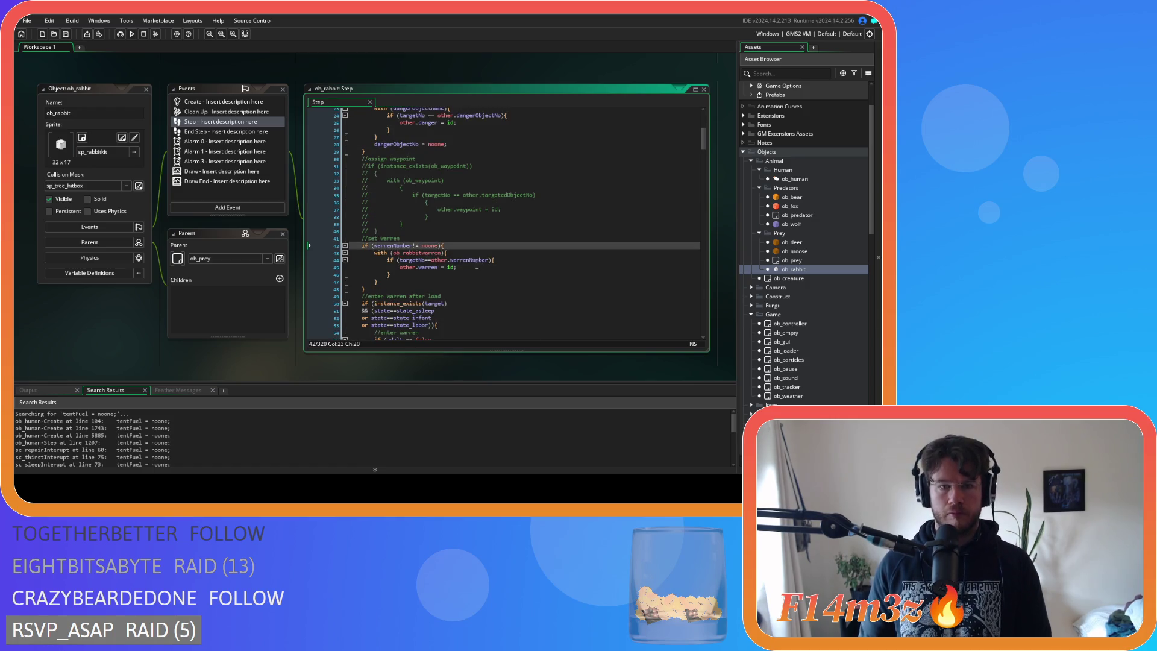
{"action": "left_click", "coordinate": [376, 253]}
{"action": "key", "text": "Up"}
{"action": "key", "text": "ctrl+shift+Right"}
{"action": "key", "text": "ctrl+shift+Right"}
{"action": "key", "text": "ctrl+shift+Right"}
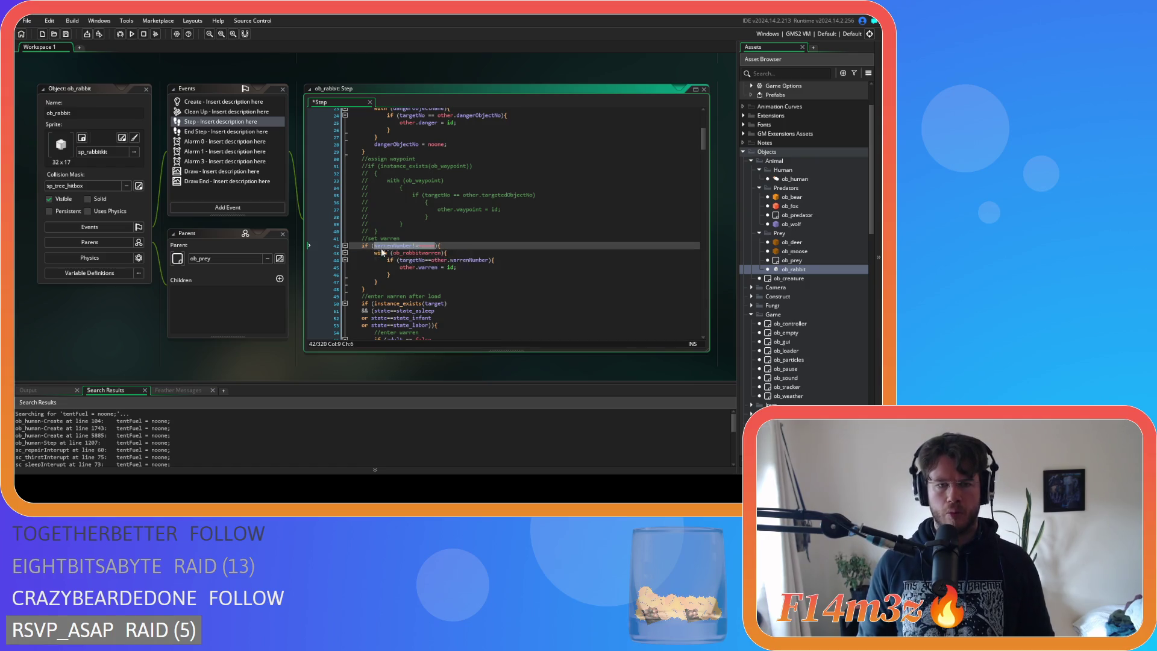
{"action": "key", "text": "ctrl+c"}
{"action": "left_click", "coordinate": [389, 282]}
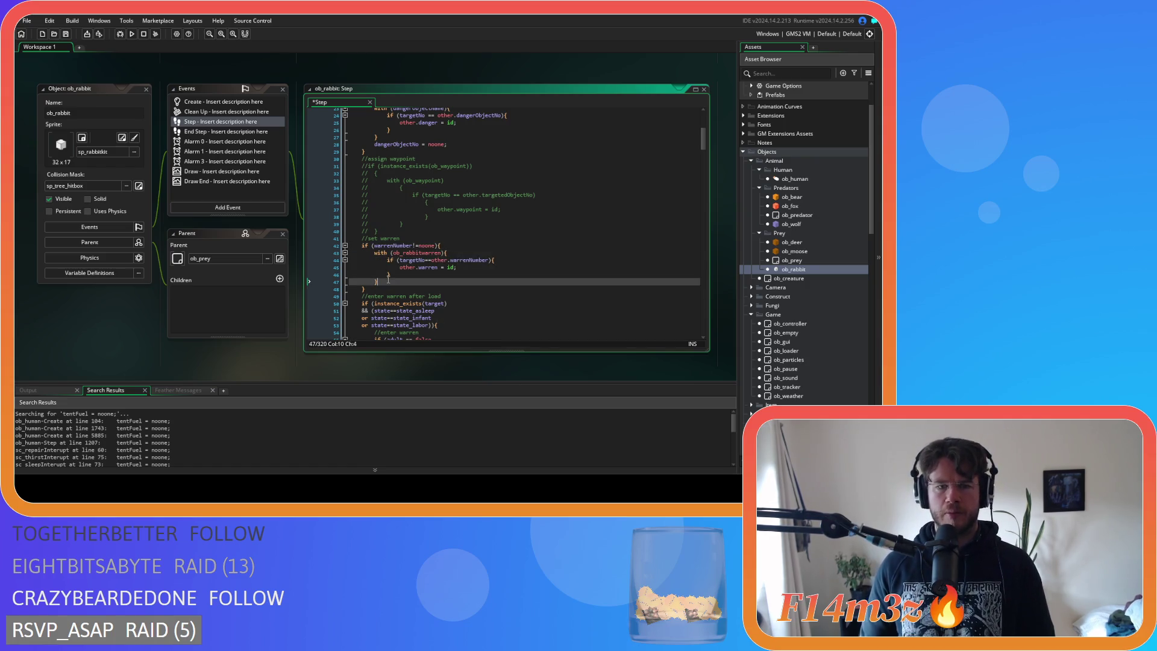
{"action": "key", "text": "Return"}
{"action": "key", "text": "ctrl+v"}
{"action": "key", "text": "BackSpace"}
{"action": "key", "text": "Delete"}
{"action": "type", "text": "="}
{"action": "left_click", "coordinate": [448, 291]}
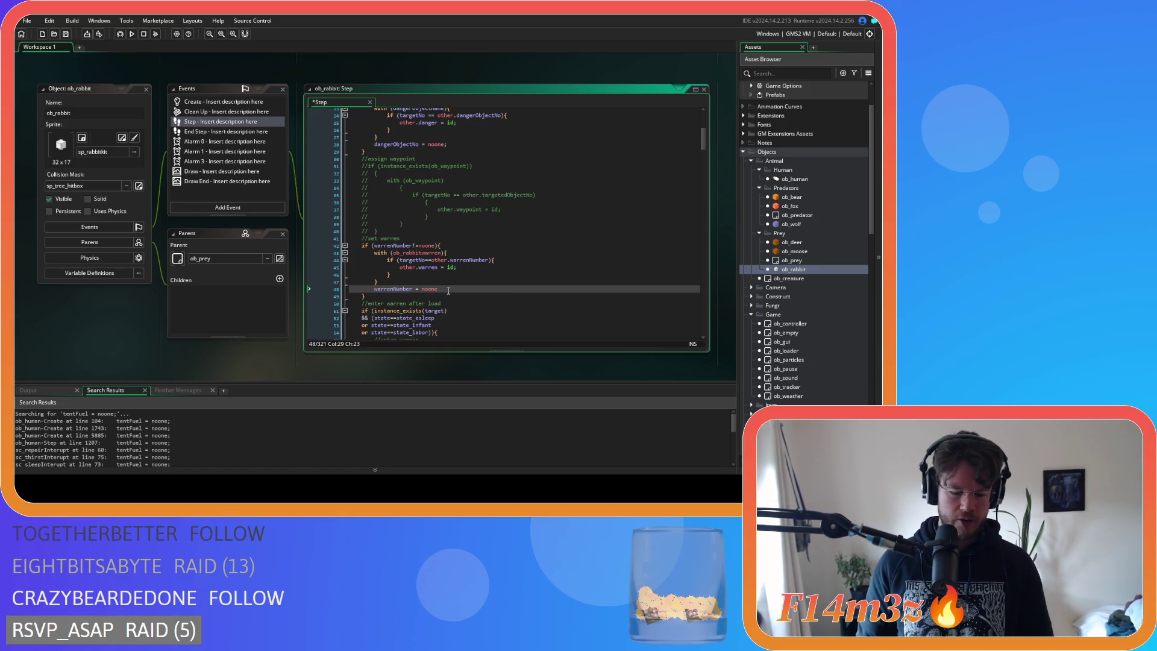
{"action": "type", "text": ";"}
{"action": "key", "text": "ctrl+s"}
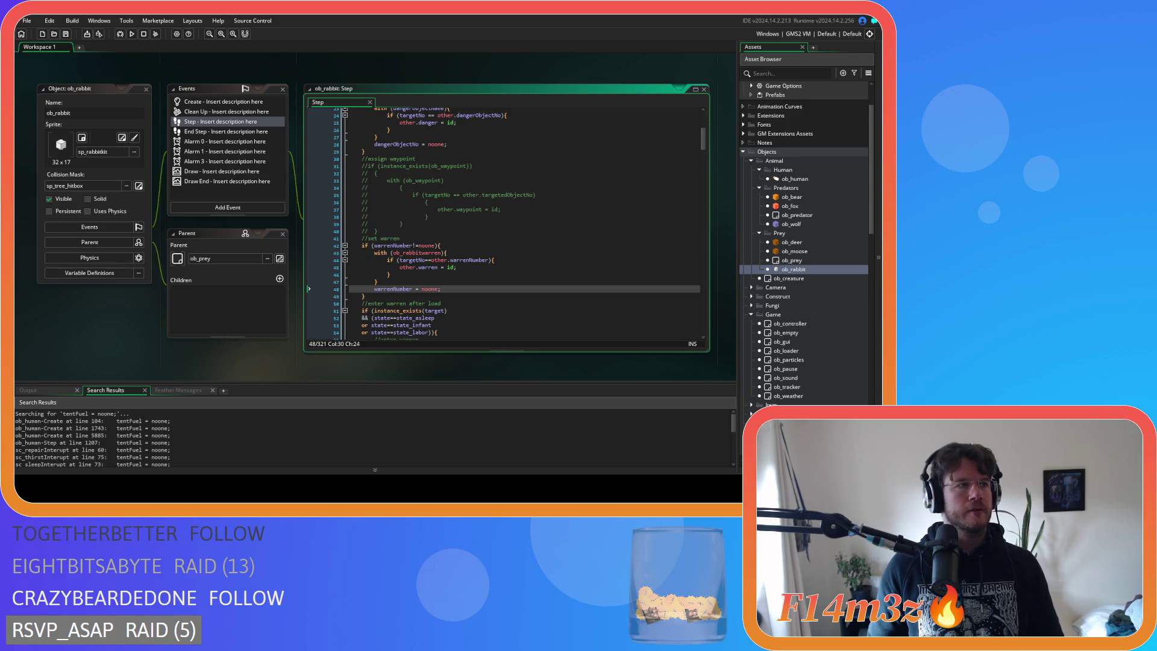
{"action": "left_click", "coordinate": [466, 209]}
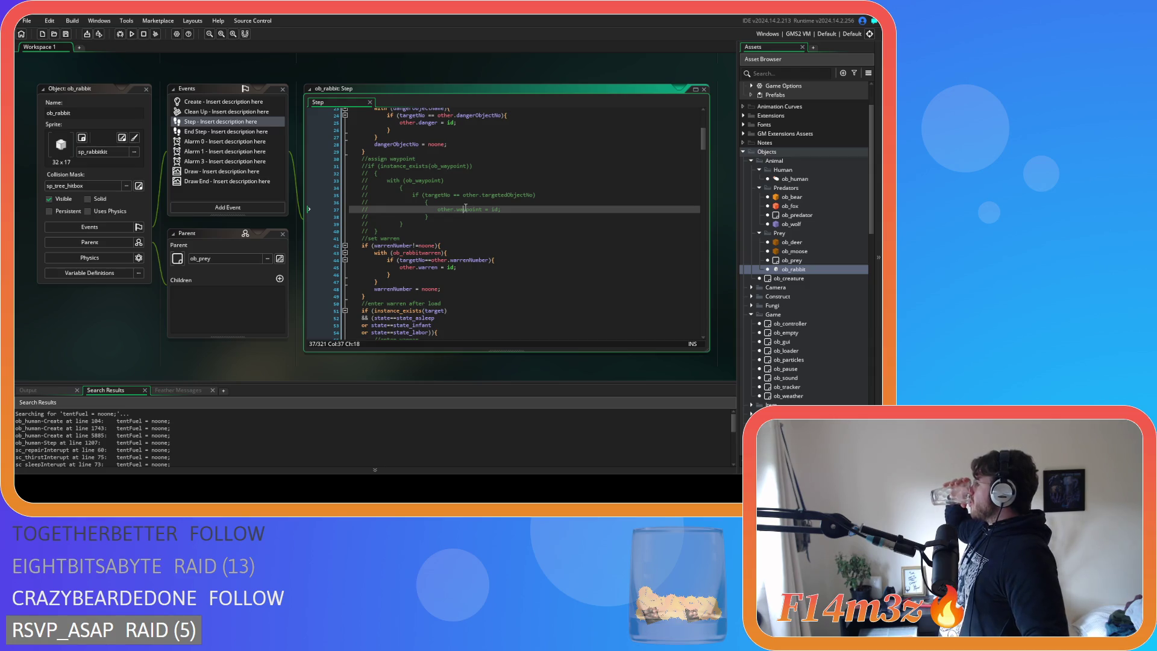
{"action": "left_click", "coordinate": [145, 89]}
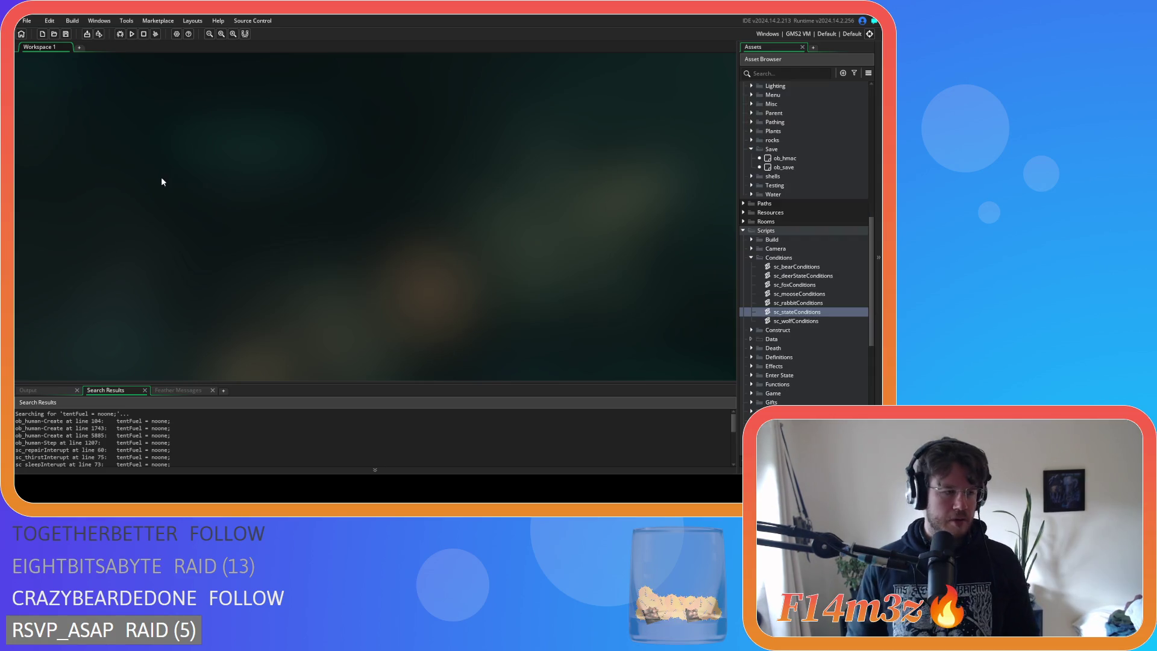
Open ob_human's Step event code at the tentFuelNo check.
{"action": "scroll", "coordinate": [804, 230], "scroll_direction": "down", "scroll_amount": 3}
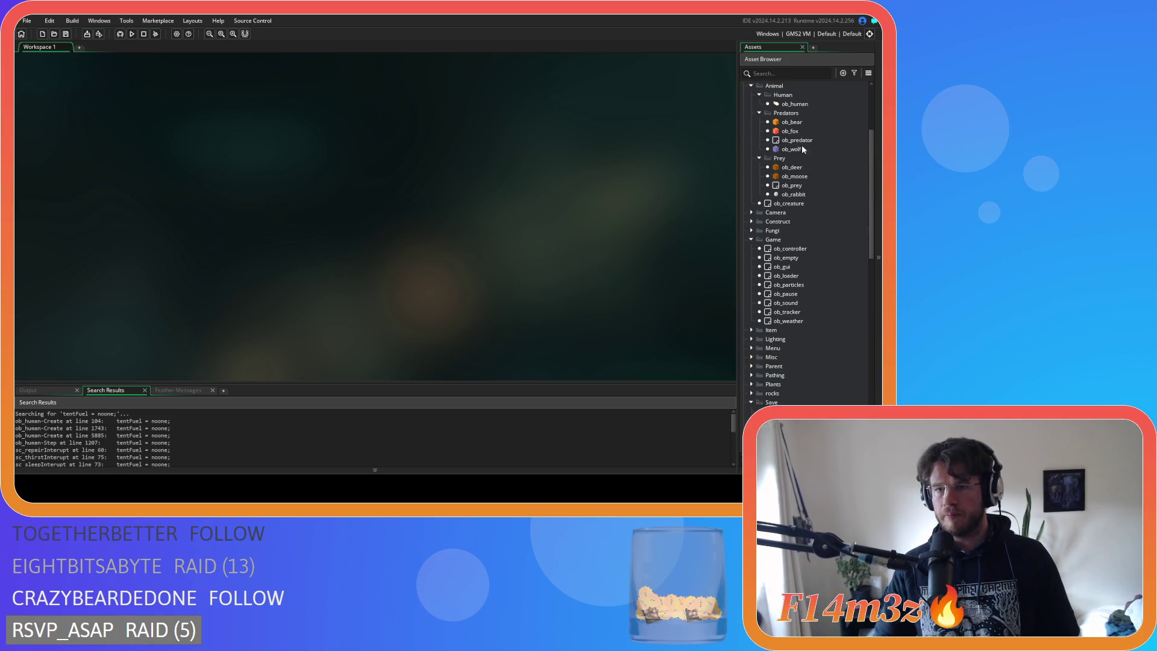
{"action": "double_click", "coordinate": [794, 104]}
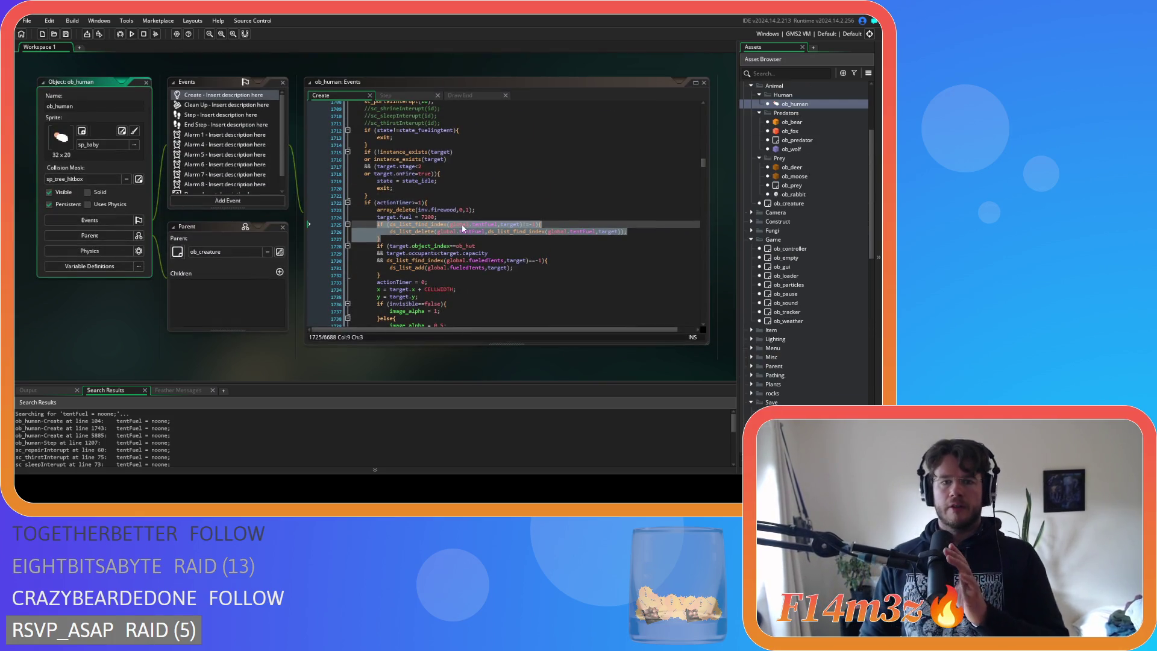
{"action": "left_click", "coordinate": [391, 95]}
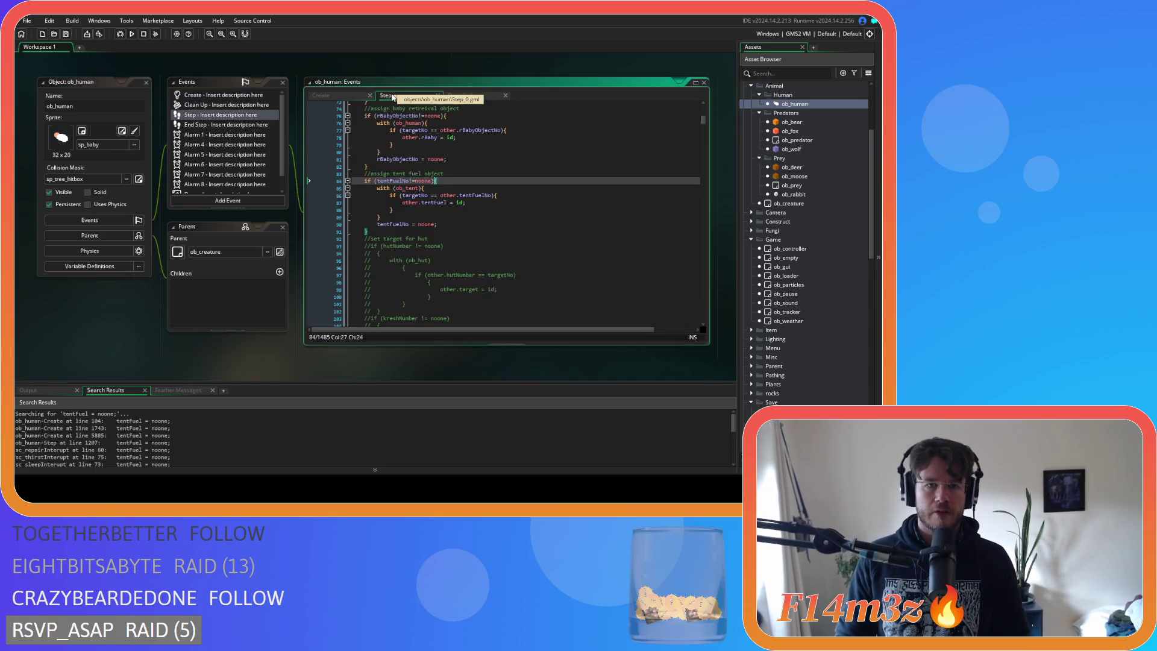
{"action": "left_click", "coordinate": [457, 179]}
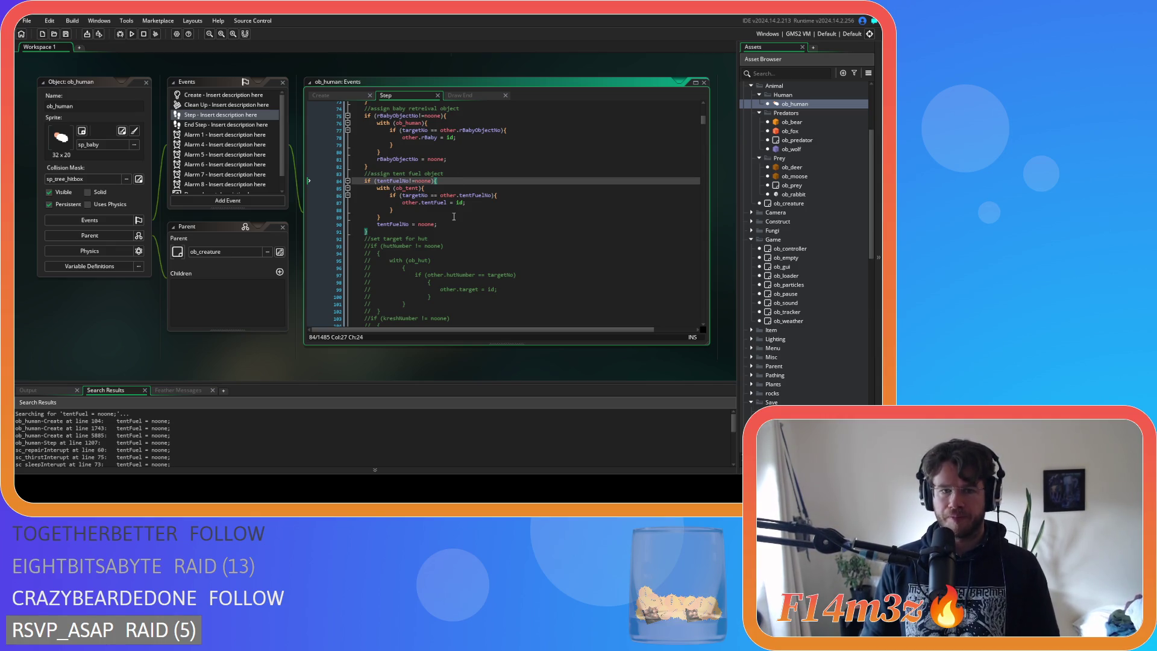
Paste the block adding the human to carpentersFuelingTents after line 89, unindent it, and save.
{"action": "left_click", "coordinate": [402, 219]}
{"action": "key", "text": "Return"}
{"action": "key", "text": "ctrl+v"}
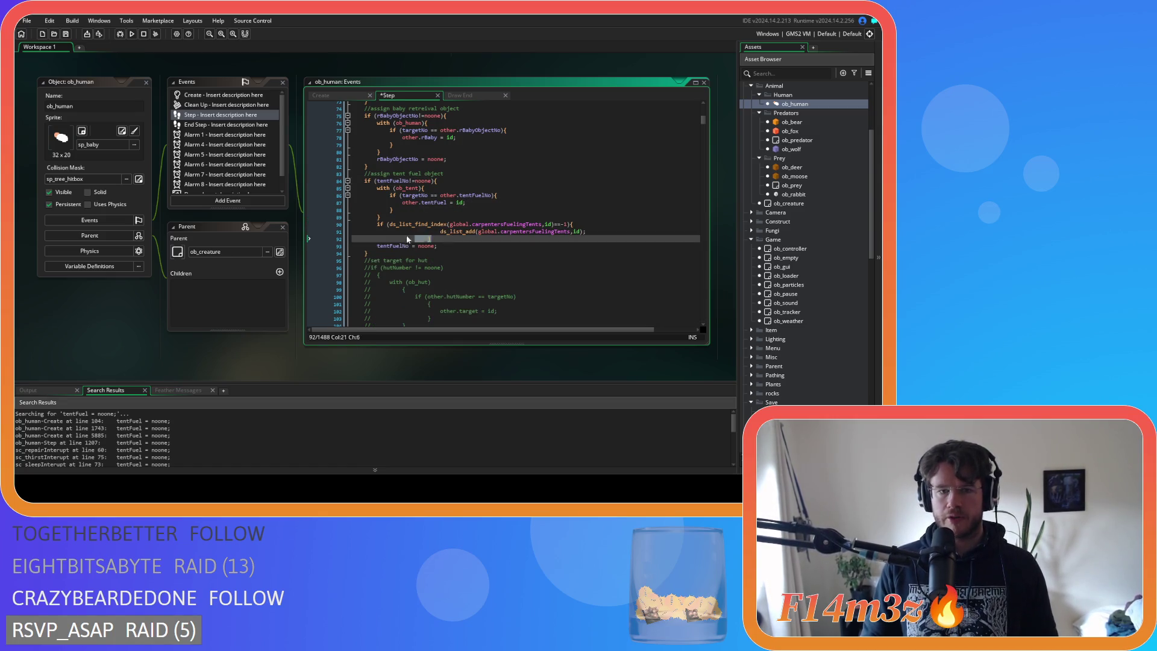
{"action": "left_click_drag", "start_coordinate": [407, 239], "coordinate": [317, 229]}
{"action": "key", "text": "shift+Tab"}
{"action": "key", "text": "shift+Tab"}
{"action": "key", "text": "shift+Tab"}
{"action": "key", "text": "ctrl+s"}
{"action": "left_click", "coordinate": [592, 231]}
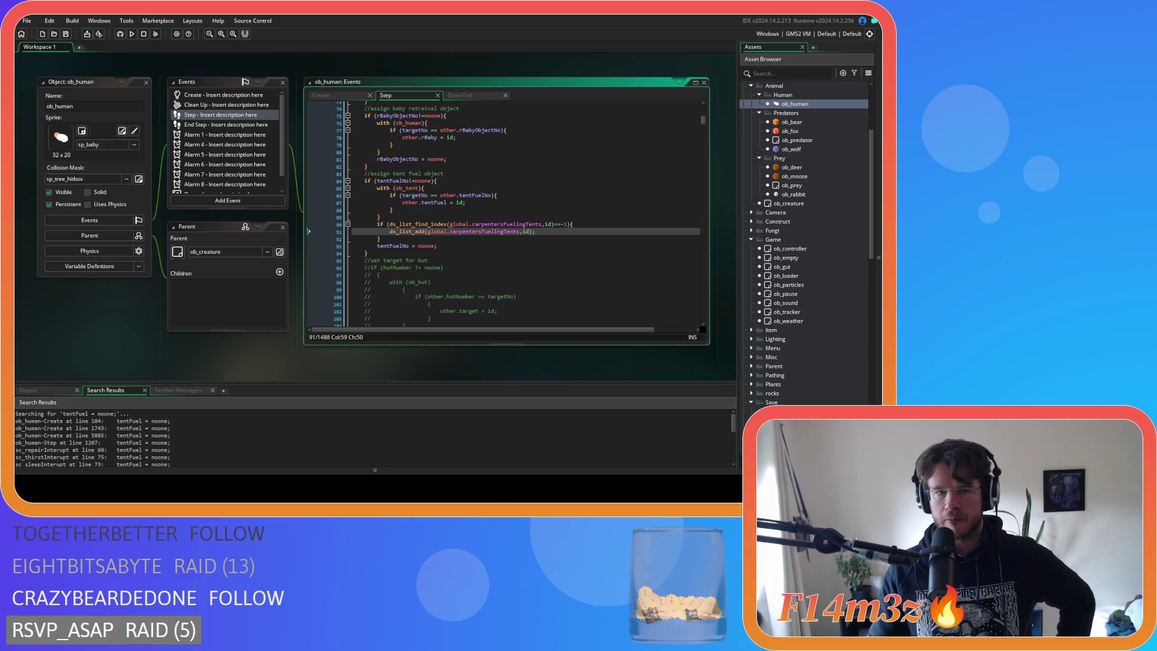
Scroll through the Step code and expand the Gifts scripts folder.
{"action": "scroll", "coordinate": [506, 211], "scroll_direction": "up", "scroll_amount": 3}
{"action": "scroll", "coordinate": [506, 210], "scroll_direction": "up", "scroll_amount": 2}
{"action": "scroll", "coordinate": [506, 211], "scroll_direction": "down", "scroll_amount": 5}
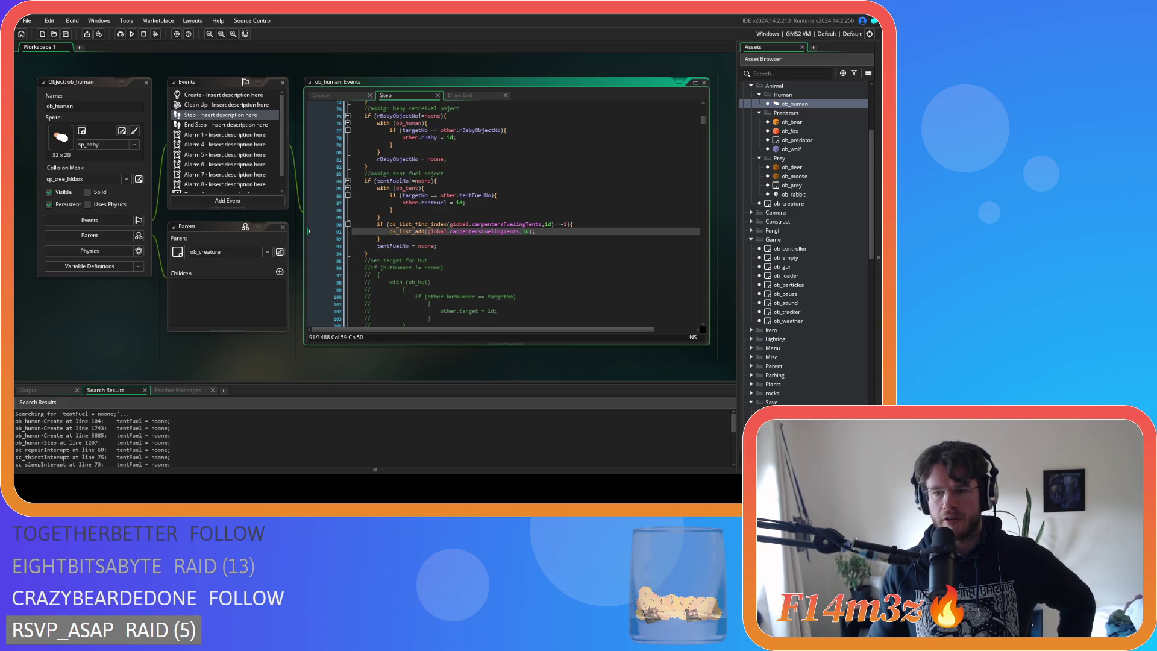
{"action": "scroll", "coordinate": [804, 241], "scroll_direction": "down", "scroll_amount": 15}
{"action": "scroll", "coordinate": [810, 241], "scroll_direction": "down", "scroll_amount": 1}
{"action": "left_click", "coordinate": [752, 203]}
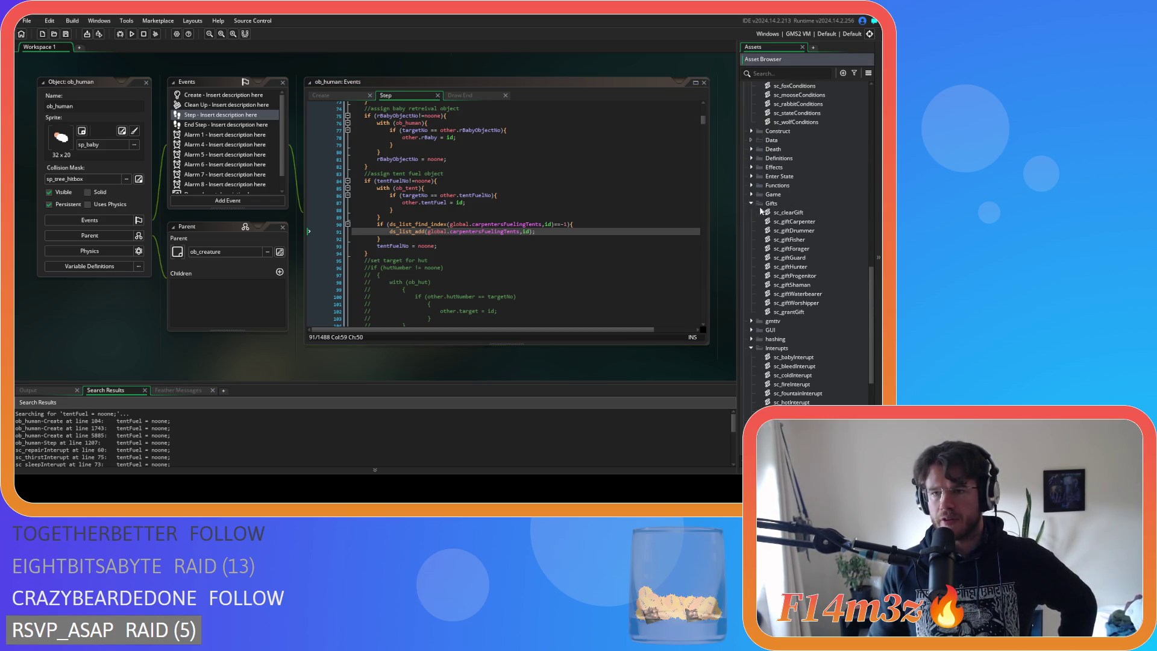
Open sc_clearGift and review its fireObjectNo, shrine target and rBaby reset lines.
{"action": "double_click", "coordinate": [788, 213]}
{"action": "scroll", "coordinate": [285, 170], "scroll_direction": "down", "scroll_amount": 20}
{"action": "scroll", "coordinate": [285, 170], "scroll_direction": "down", "scroll_amount": 4}
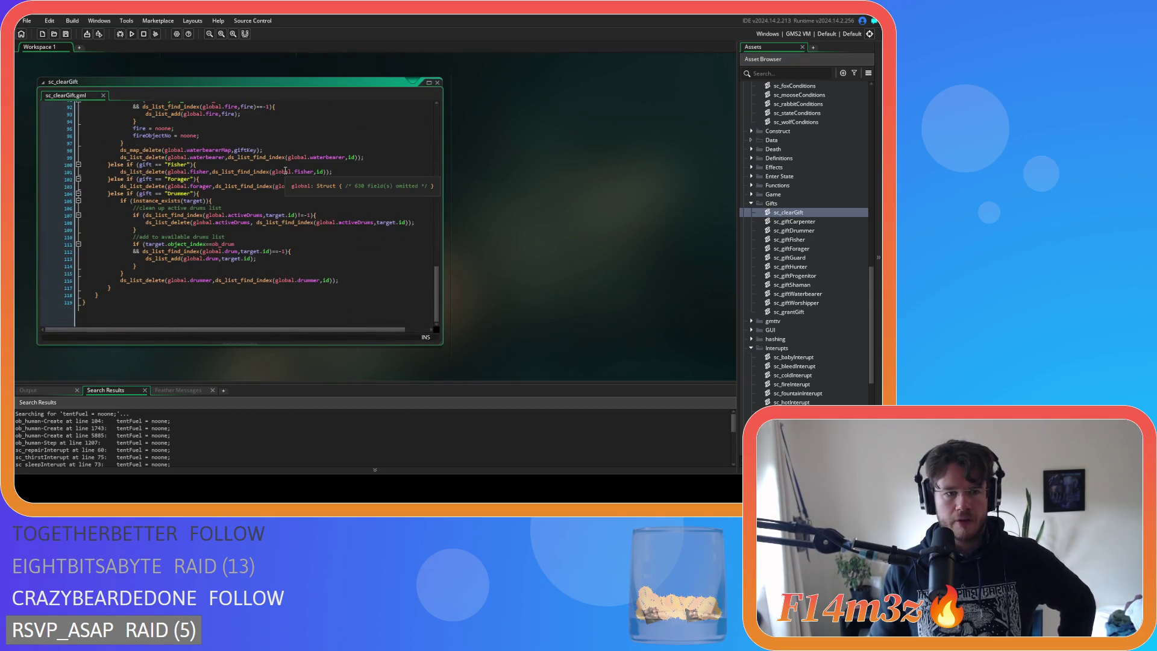
{"action": "scroll", "coordinate": [285, 171], "scroll_direction": "up", "scroll_amount": 4}
{"action": "left_click", "coordinate": [231, 227]}
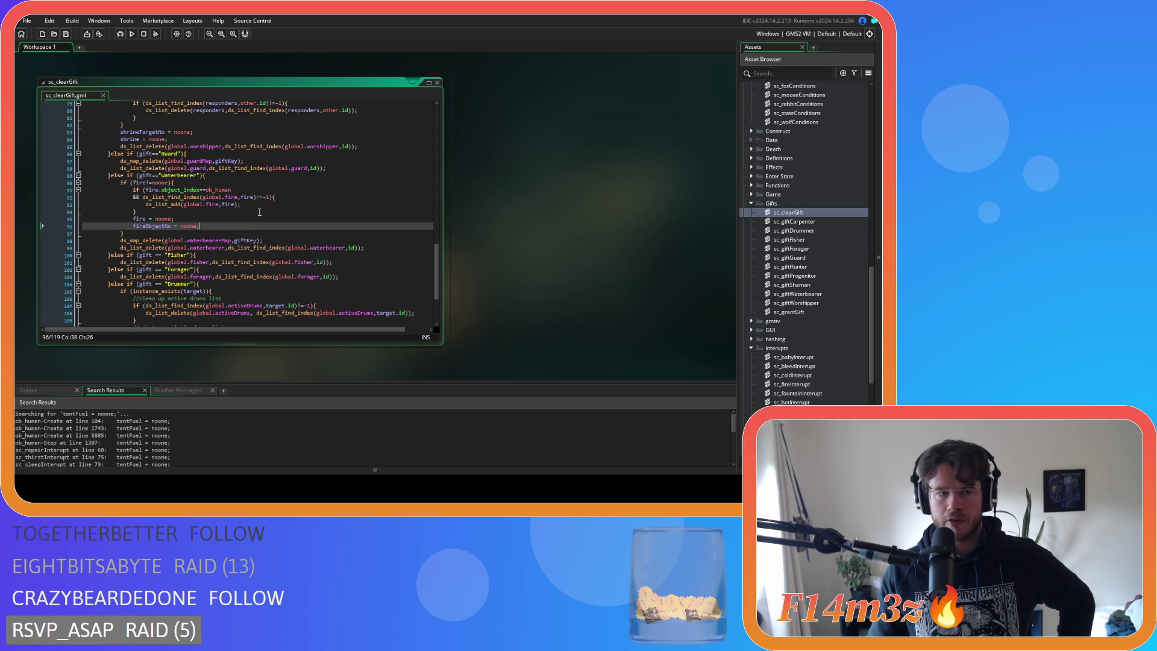
{"action": "scroll", "coordinate": [259, 212], "scroll_direction": "up", "scroll_amount": 5}
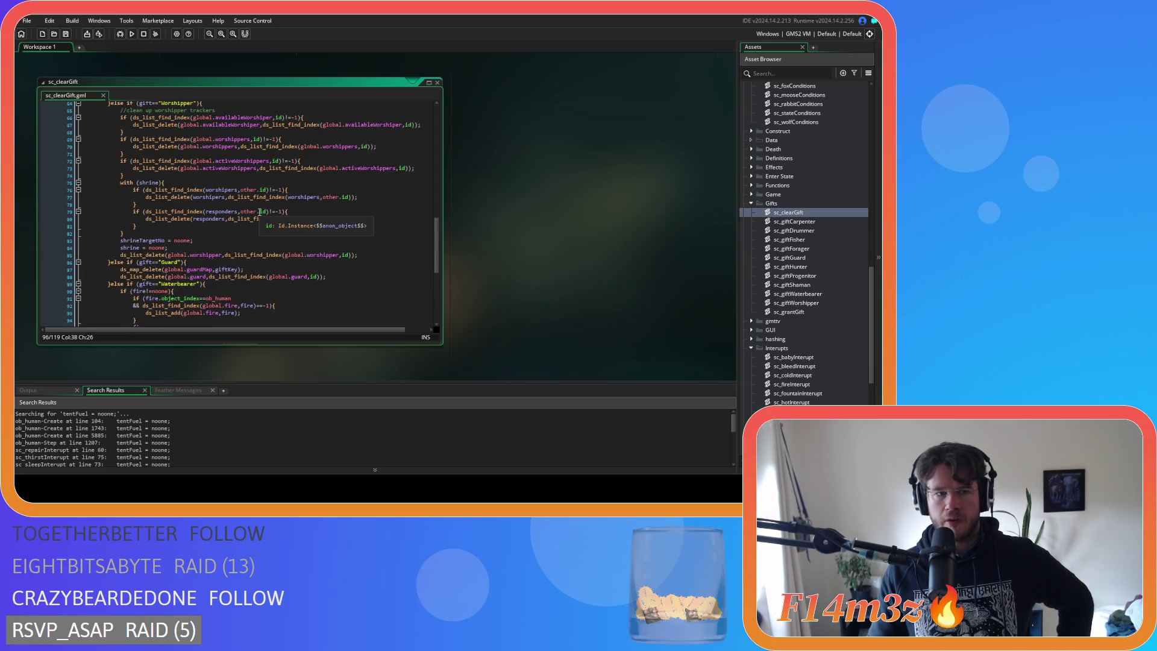
{"action": "left_click", "coordinate": [142, 240]}
{"action": "scroll", "coordinate": [273, 245], "scroll_direction": "up", "scroll_amount": 5}
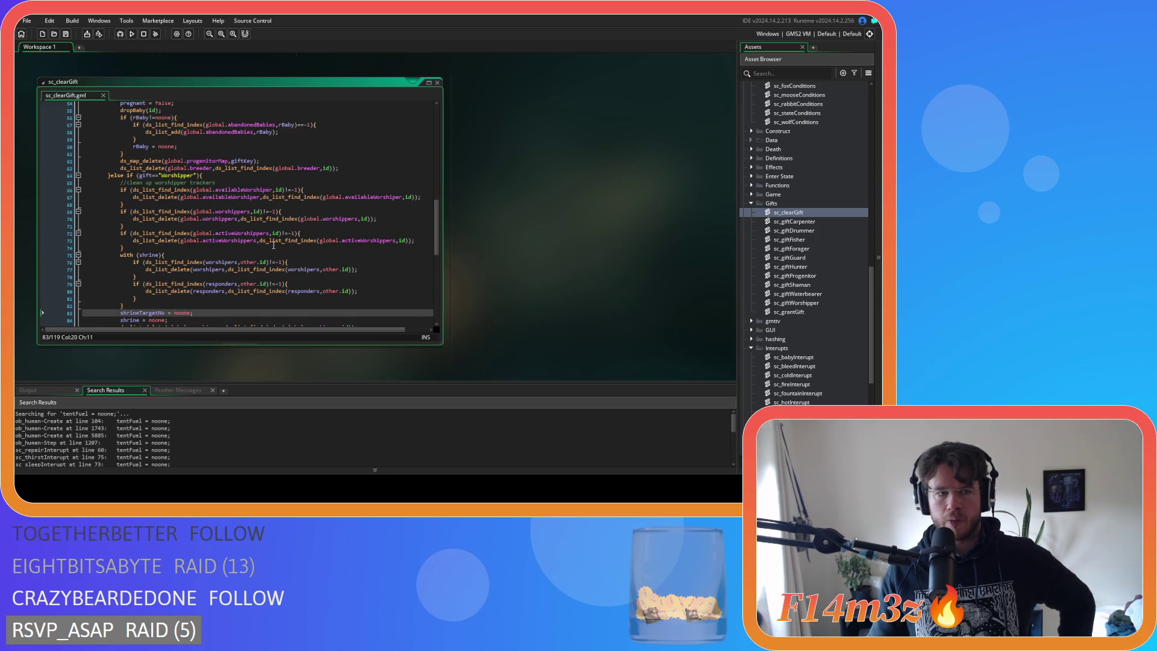
{"action": "scroll", "coordinate": [274, 245], "scroll_direction": "up", "scroll_amount": 2}
{"action": "left_click", "coordinate": [269, 236]}
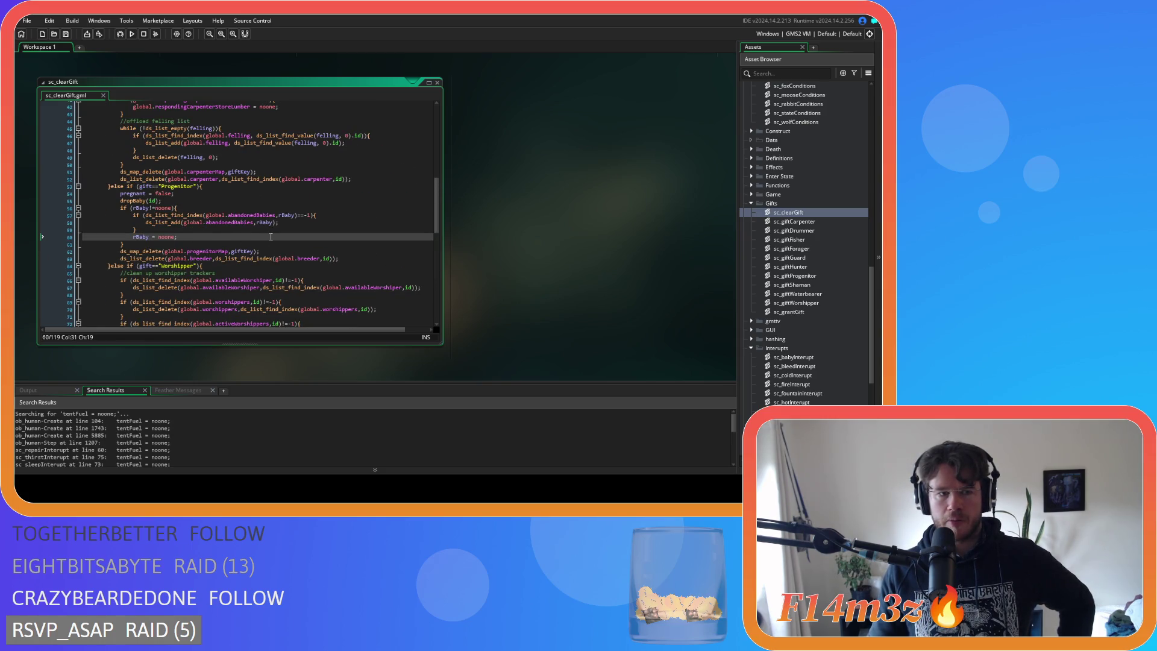
{"action": "scroll", "coordinate": [270, 236], "scroll_direction": "up", "scroll_amount": 13}
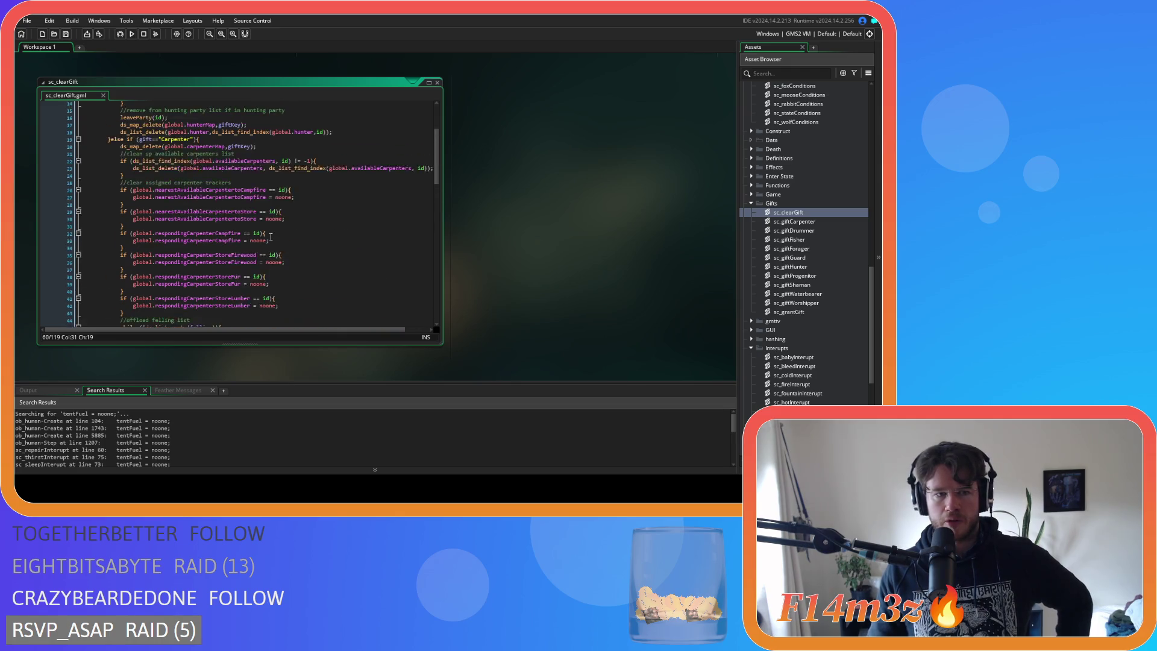
Read through the Carpenter branch down to the felling list cleanup.
{"action": "left_click", "coordinate": [234, 213]}
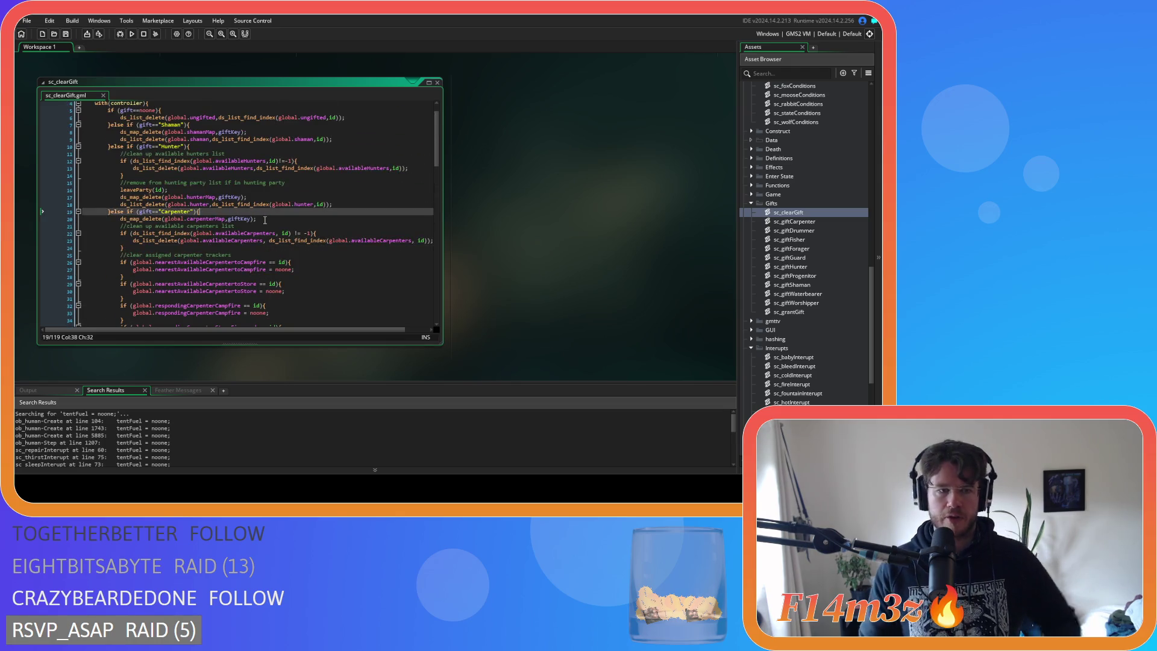
{"action": "scroll", "coordinate": [263, 219], "scroll_direction": "down", "scroll_amount": 4}
{"action": "scroll", "coordinate": [263, 219], "scroll_direction": "down", "scroll_amount": 2}
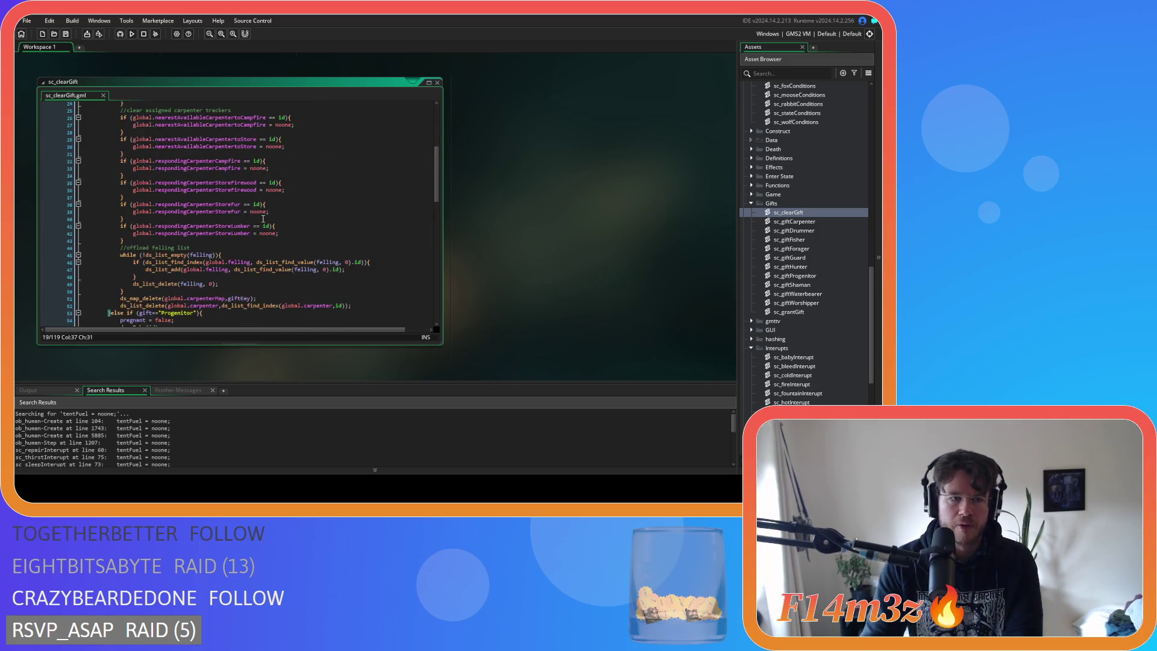
{"action": "scroll", "coordinate": [175, 293], "scroll_direction": "down", "scroll_amount": 2}
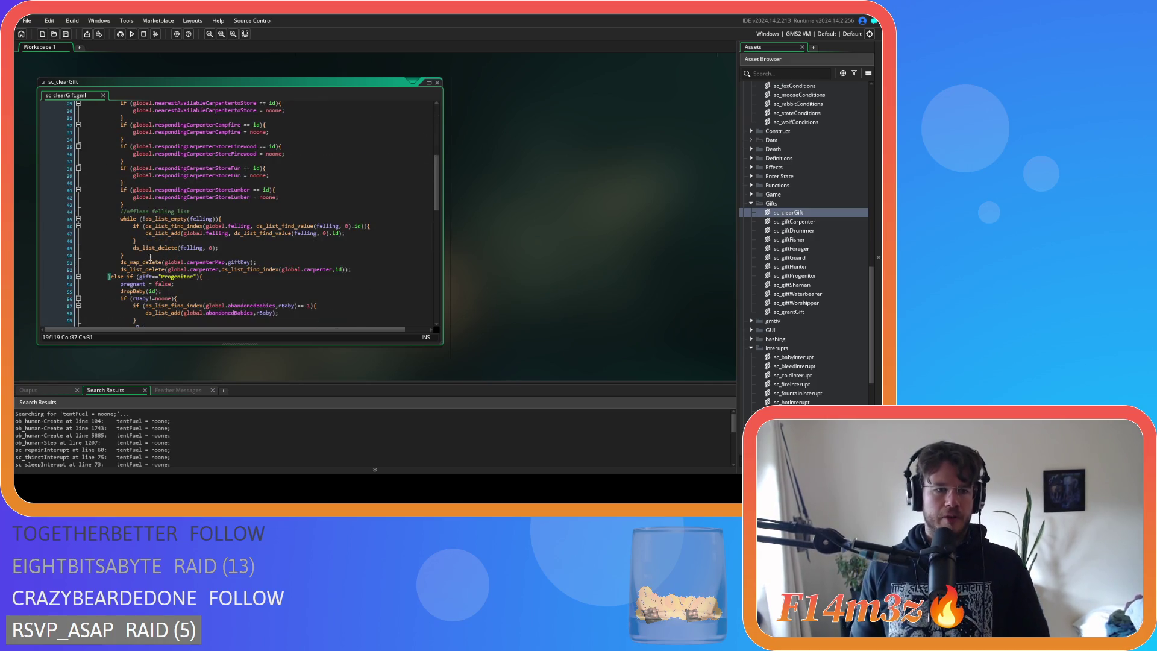
{"action": "left_click", "coordinate": [241, 255]}
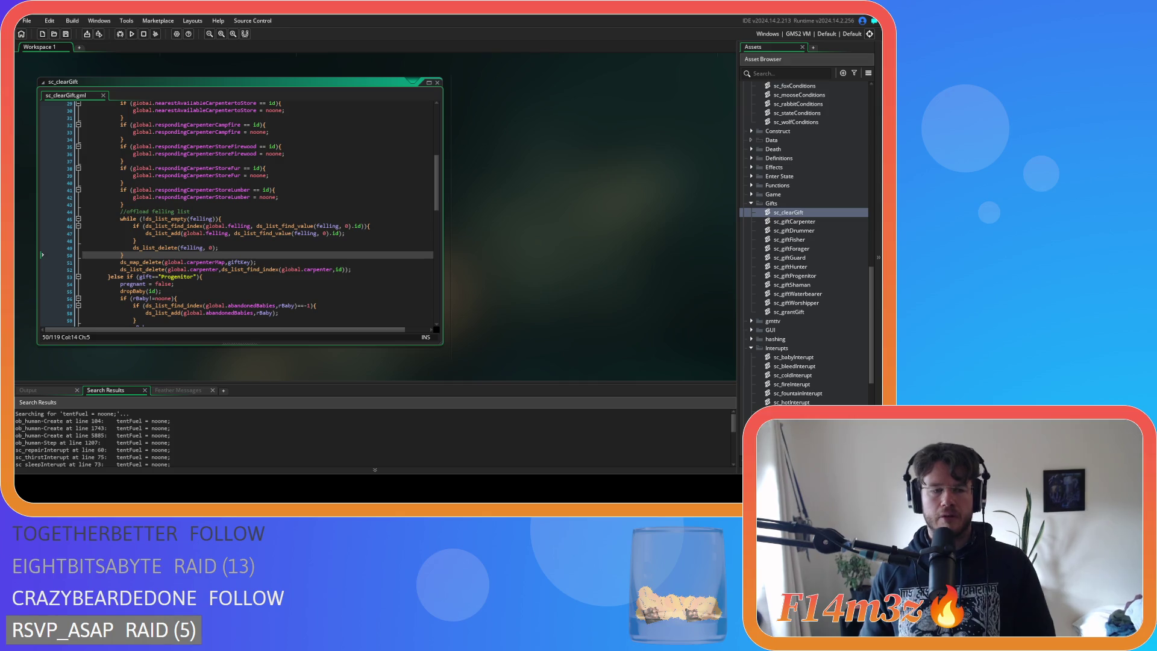
{"action": "scroll", "coordinate": [805, 244], "scroll_direction": "down", "scroll_amount": 3}
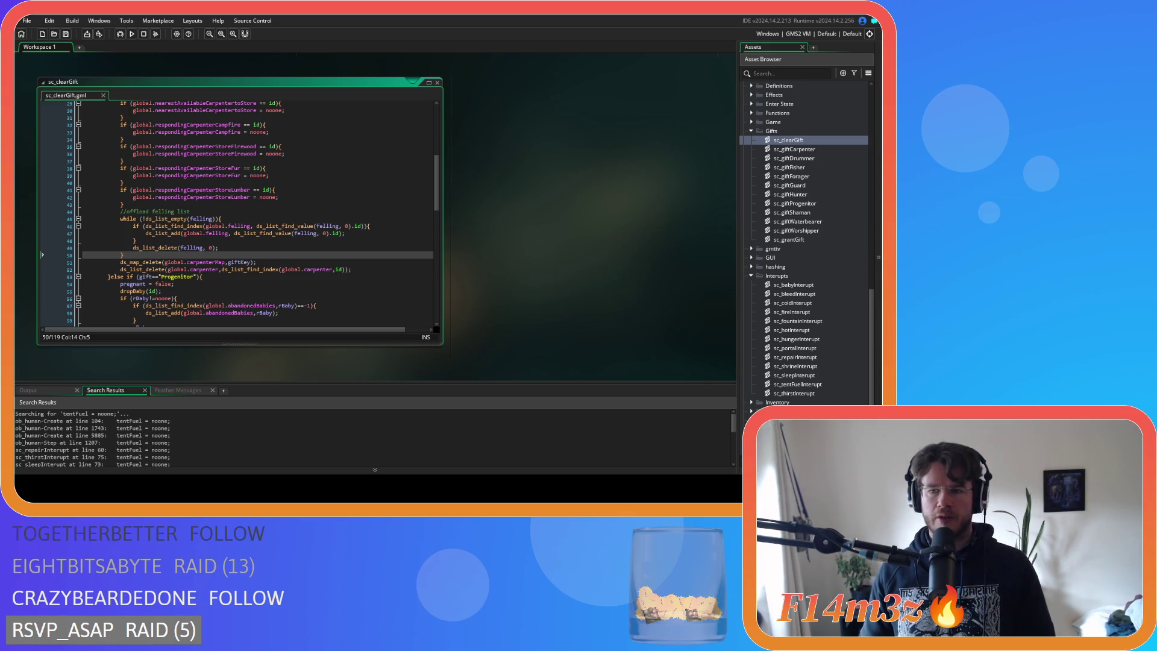
{"action": "scroll", "coordinate": [805, 241], "scroll_direction": "up", "scroll_amount": 10}
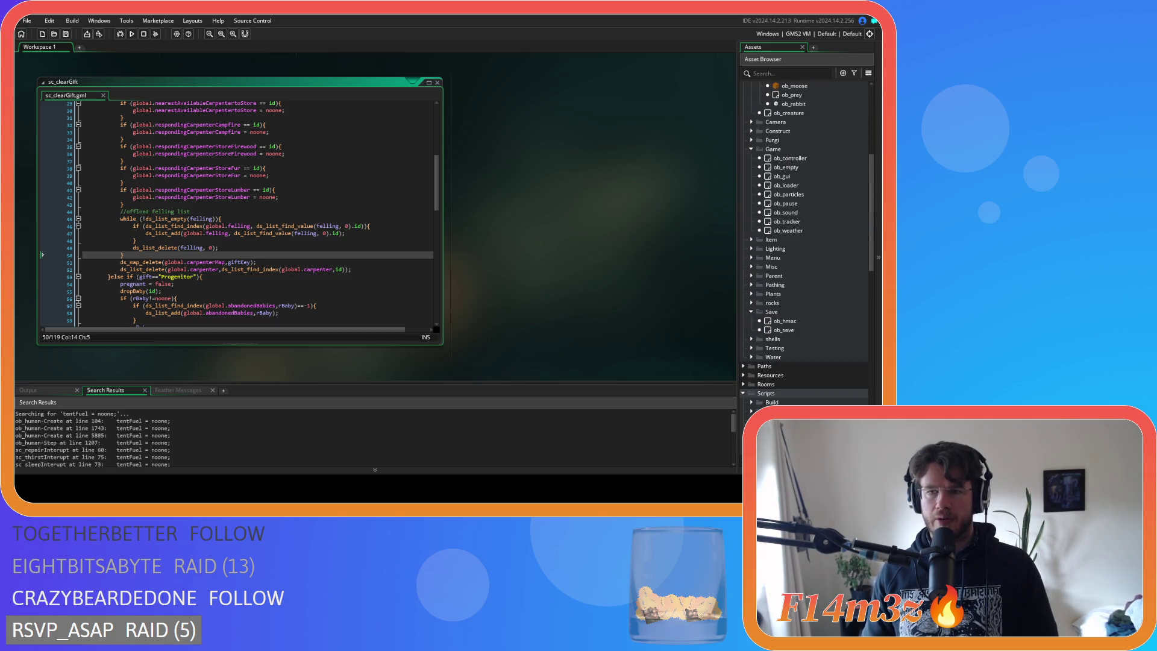
Open ob_controller's Global Left Pressed event code.
{"action": "double_click", "coordinate": [789, 158]}
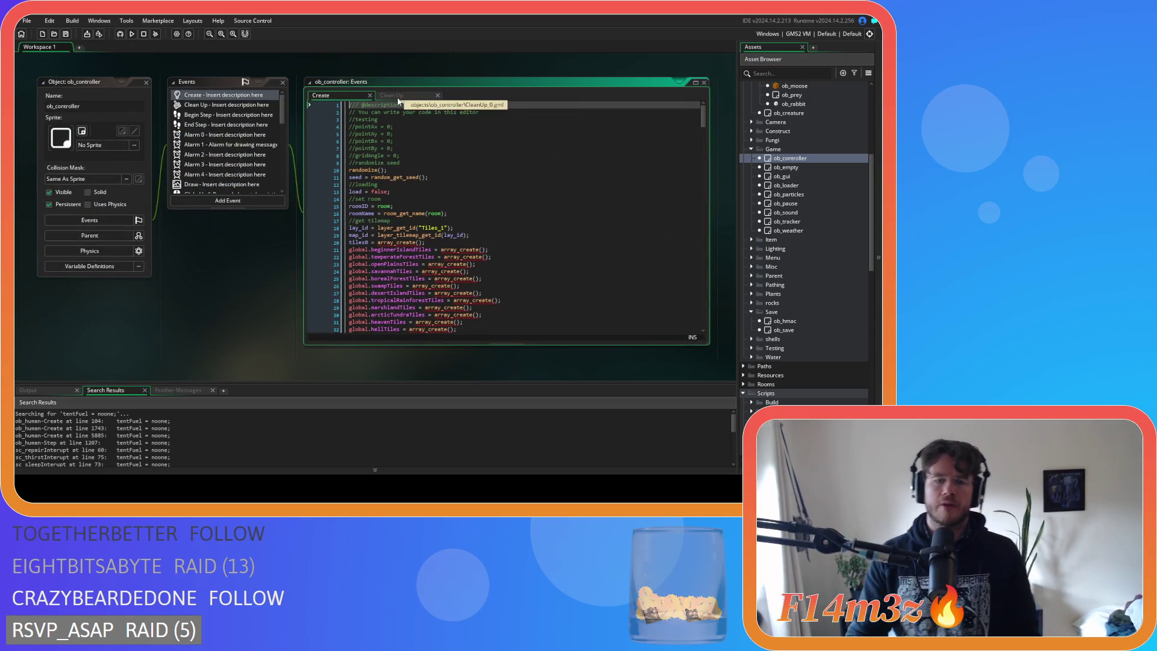
{"action": "scroll", "coordinate": [233, 143], "scroll_direction": "down", "scroll_amount": 3}
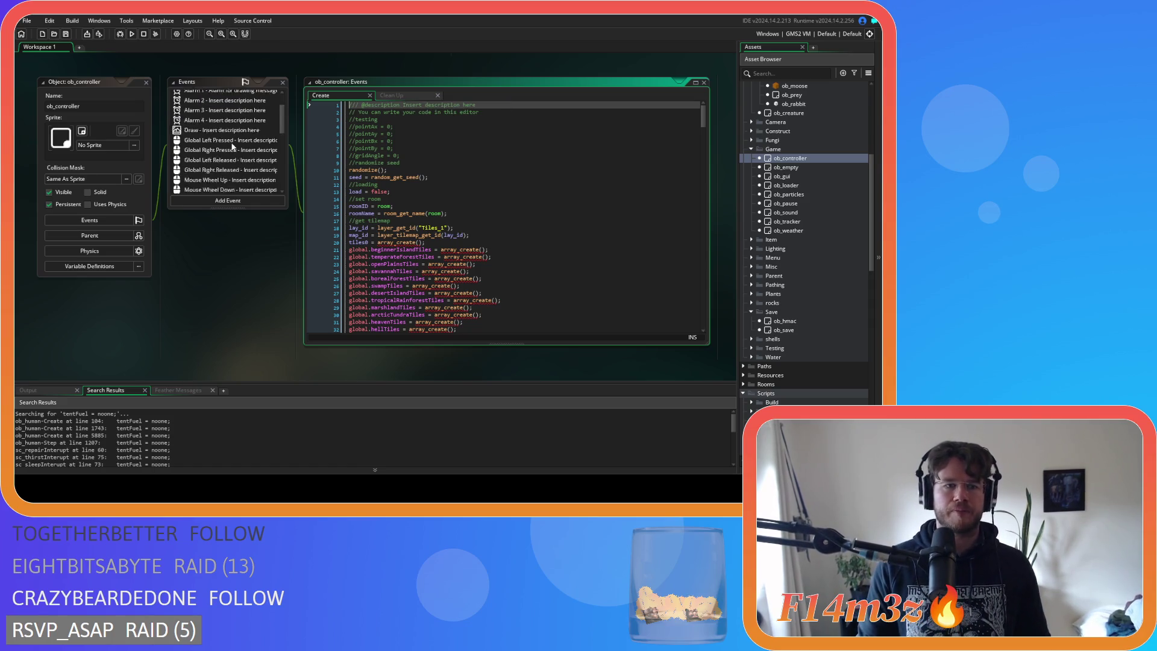
{"action": "double_click", "coordinate": [235, 121]}
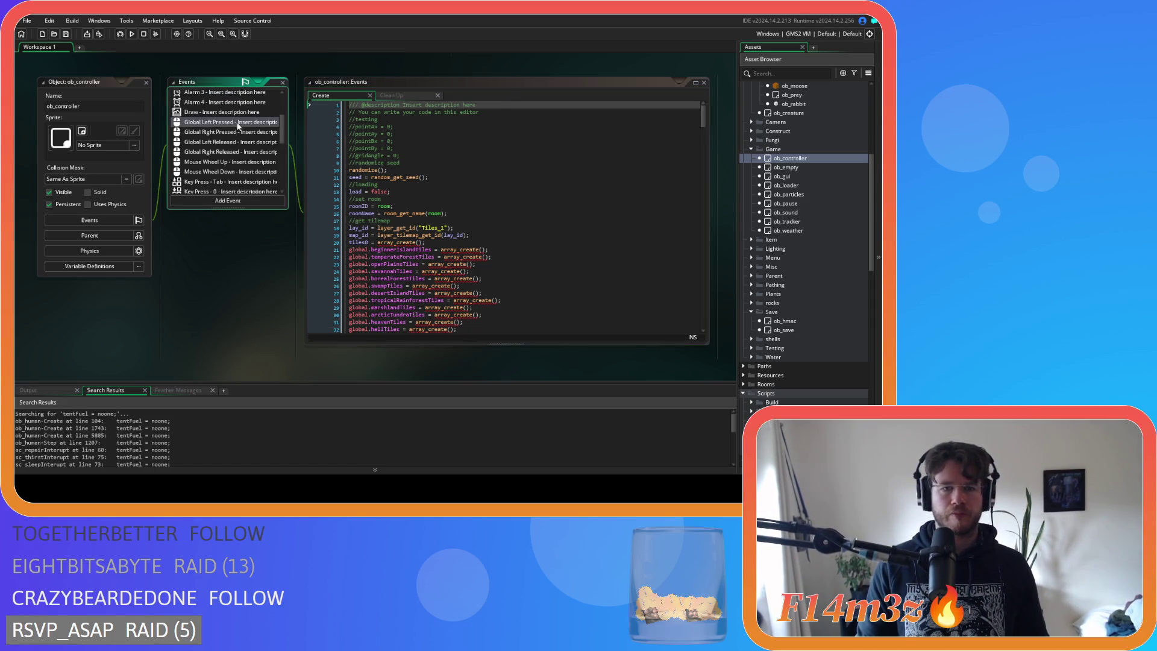
{"action": "left_click", "coordinate": [487, 177]}
Search for tentFuel and copy the block at lines 387–392 that adds it to global.tentFuel.
{"action": "key", "text": "ctrl+f"}
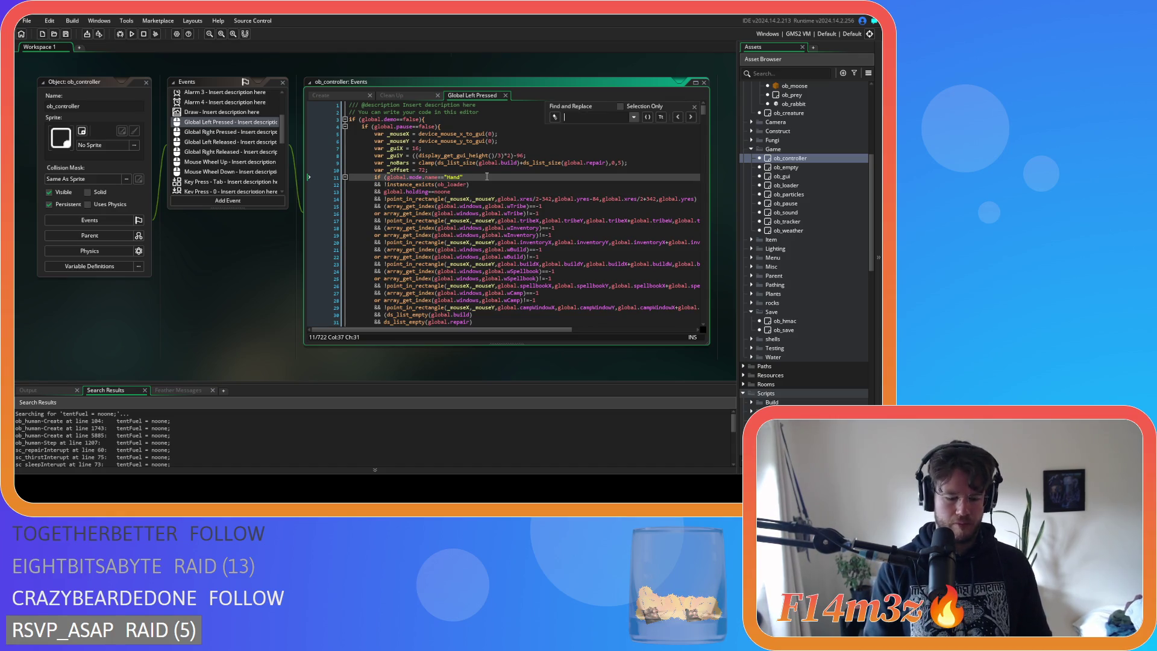
{"action": "type", "text": "tentFuel"}
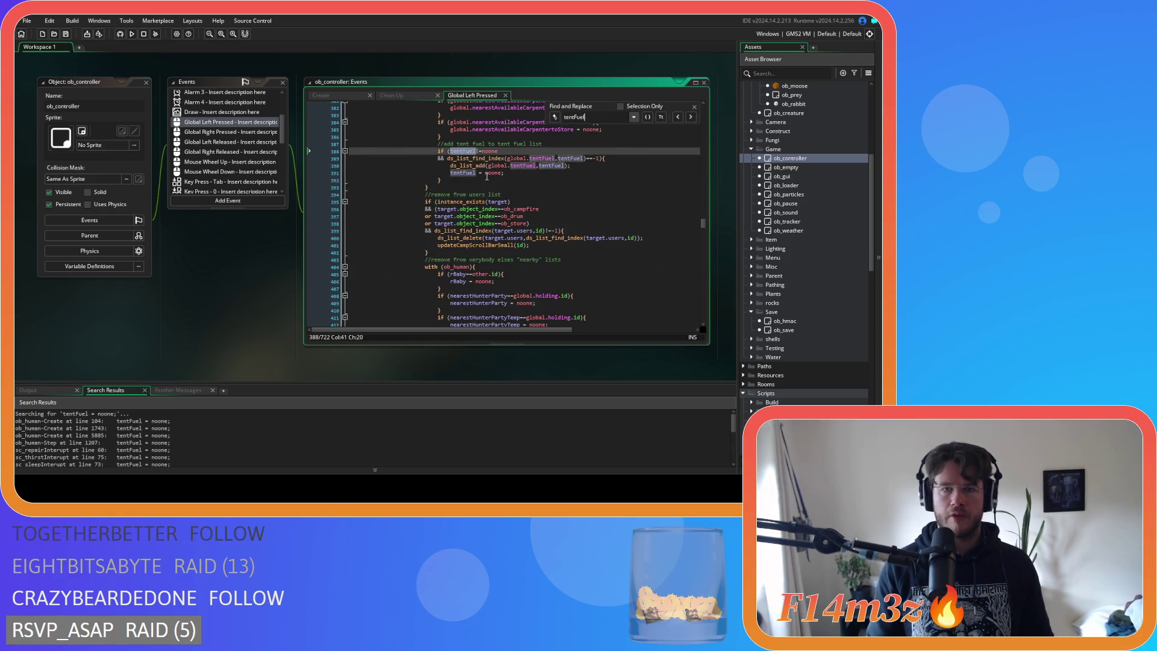
{"action": "left_click_drag", "start_coordinate": [461, 180], "coordinate": [435, 144]}
{"action": "right_click", "coordinate": [437, 150]}
{"action": "left_click", "coordinate": [471, 184]}
{"action": "left_click", "coordinate": [694, 106]}
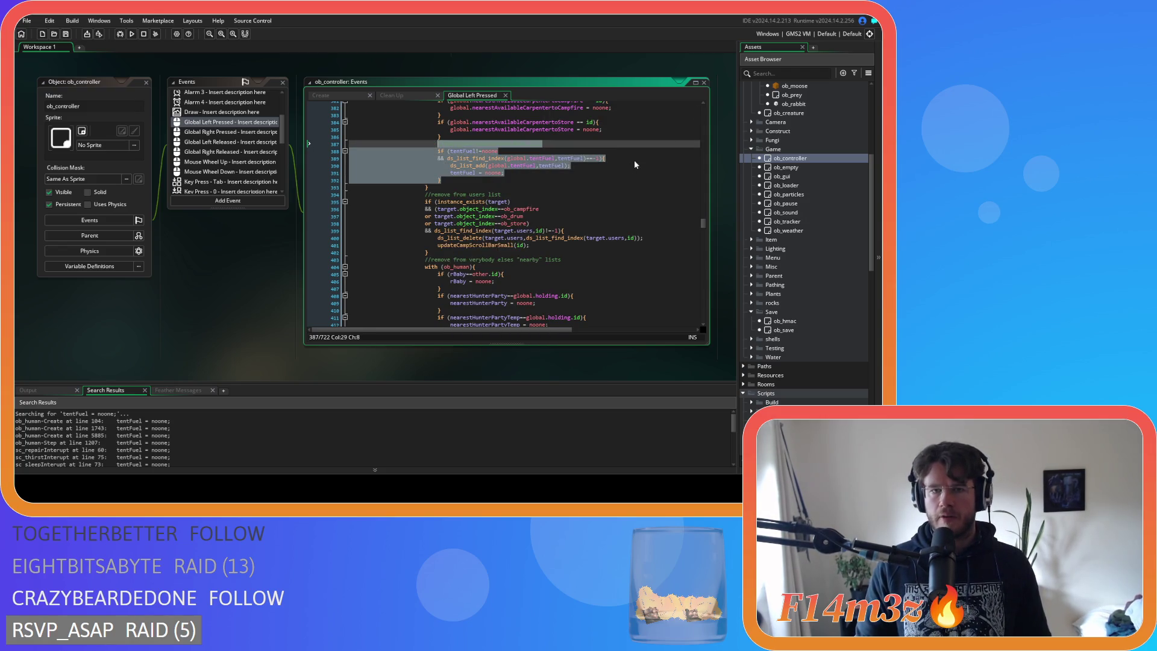
{"action": "left_click", "coordinate": [633, 164]}
{"action": "scroll", "coordinate": [653, 177], "scroll_direction": "up", "scroll_amount": 4}
{"action": "scroll", "coordinate": [653, 177], "scroll_direction": "down", "scroll_amount": 3}
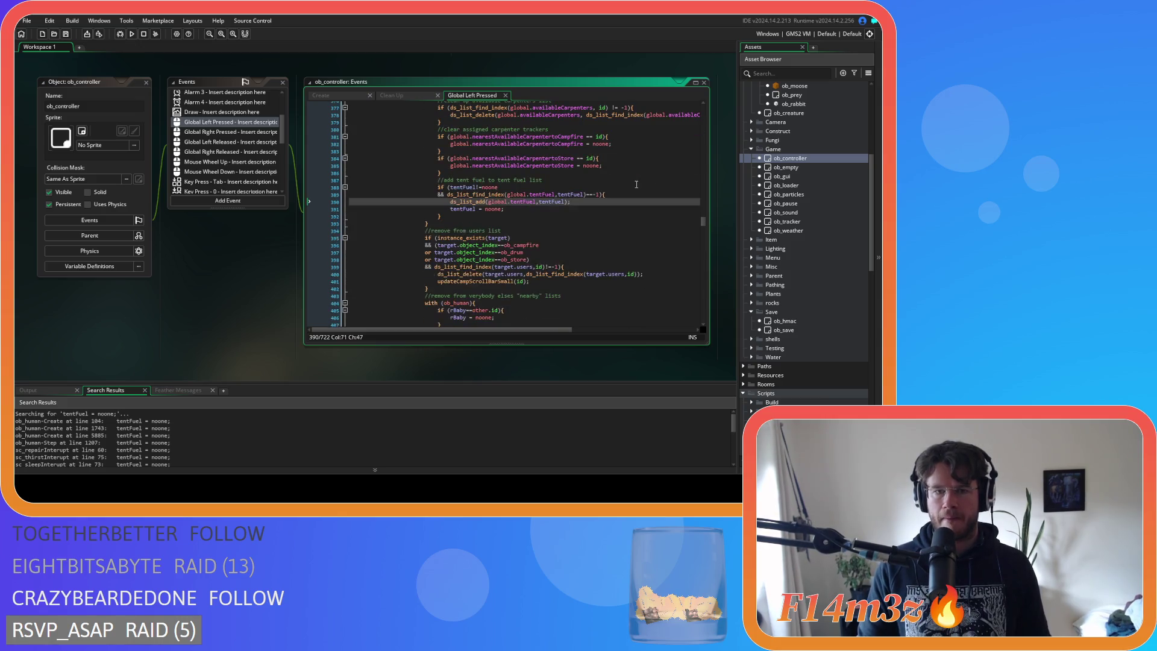
{"action": "scroll", "coordinate": [639, 199], "scroll_direction": "up", "scroll_amount": 5}
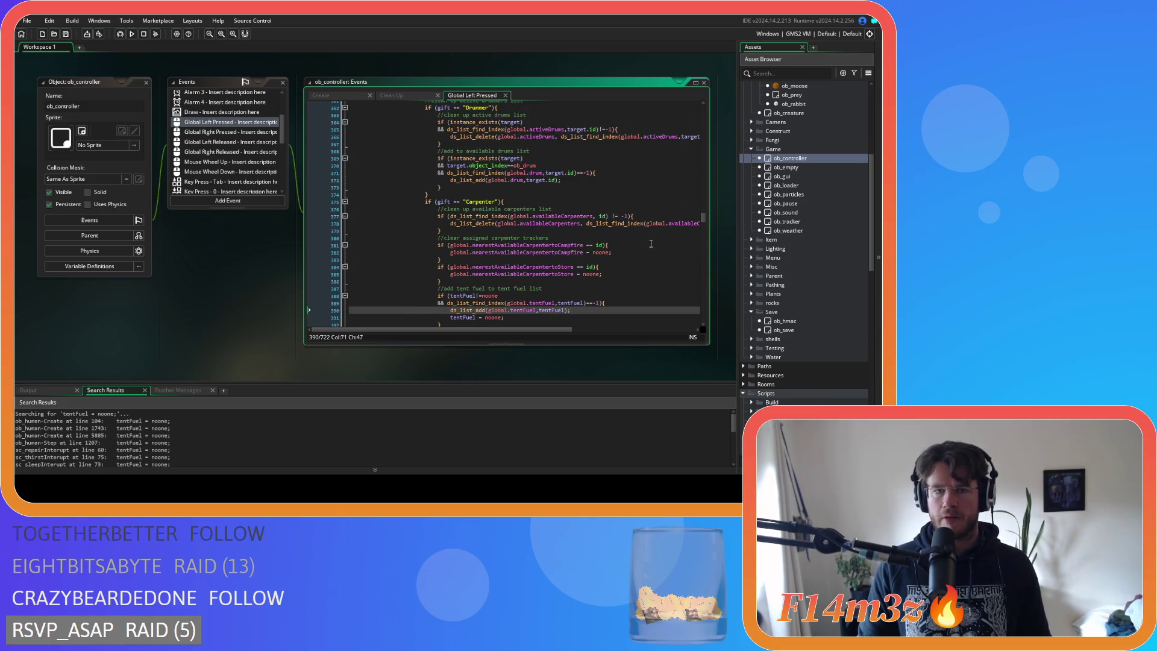
{"action": "scroll", "coordinate": [651, 244], "scroll_direction": "down", "scroll_amount": 4}
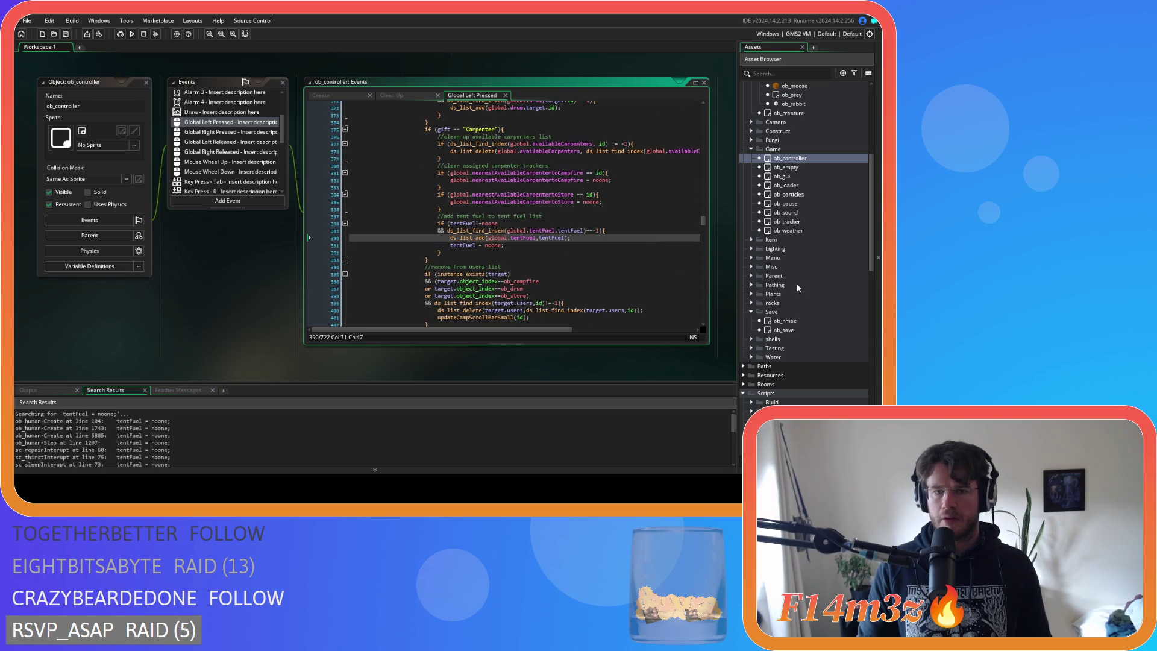
{"action": "scroll", "coordinate": [790, 326], "scroll_direction": "down", "scroll_amount": 7}
{"action": "scroll", "coordinate": [798, 294], "scroll_direction": "down", "scroll_amount": 3}
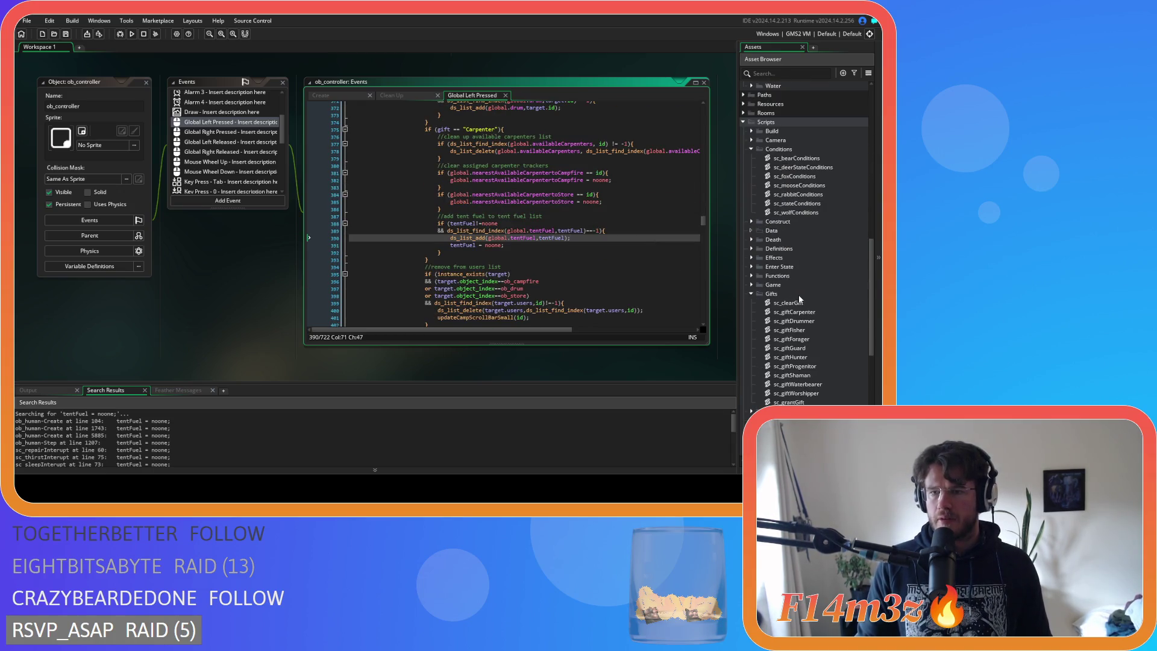
Paste the tentFuel block into sc_clearGift after the felling cleanup, unindent it, and save.
{"action": "double_click", "coordinate": [819, 303]}
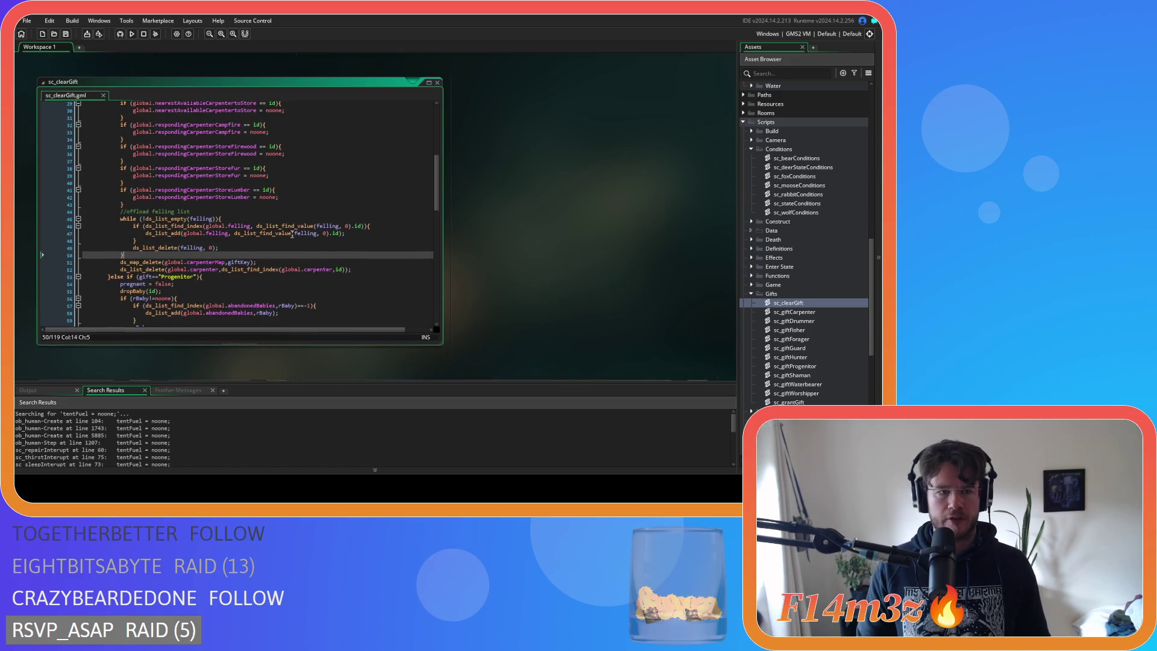
{"action": "key", "text": "Return"}
{"action": "key", "text": "ctrl+v"}
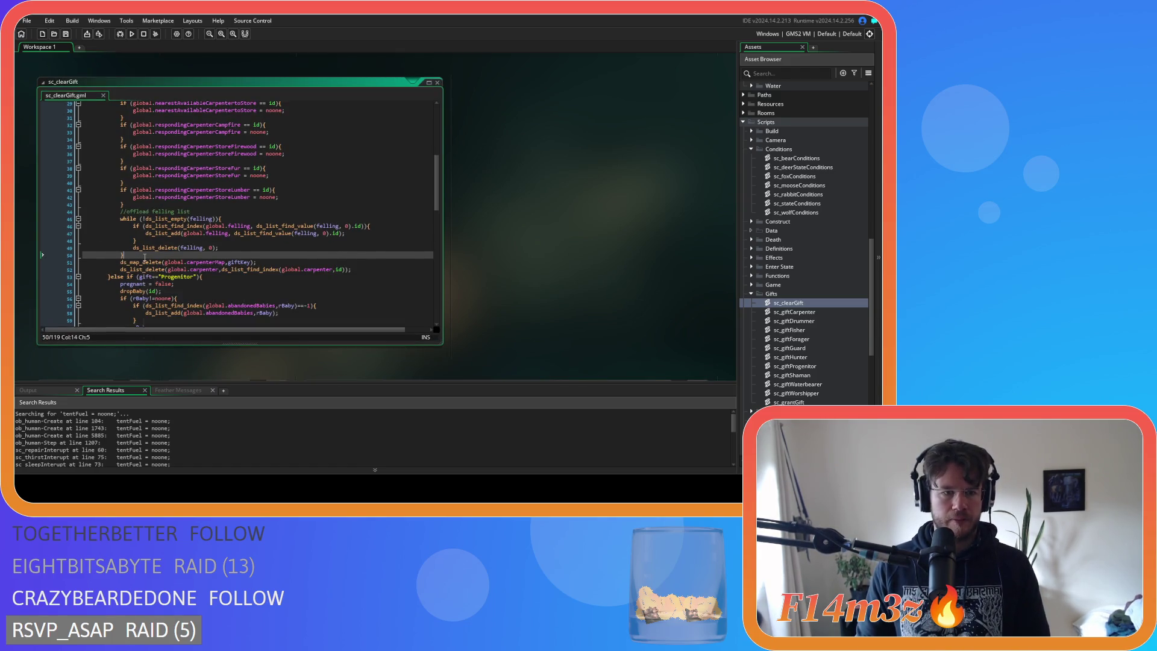
{"action": "left_click_drag", "start_coordinate": [178, 298], "coordinate": [46, 274]}
{"action": "key", "text": "shift+Tab"}
{"action": "key", "text": "shift+Tab"}
{"action": "key", "text": "shift+Tab"}
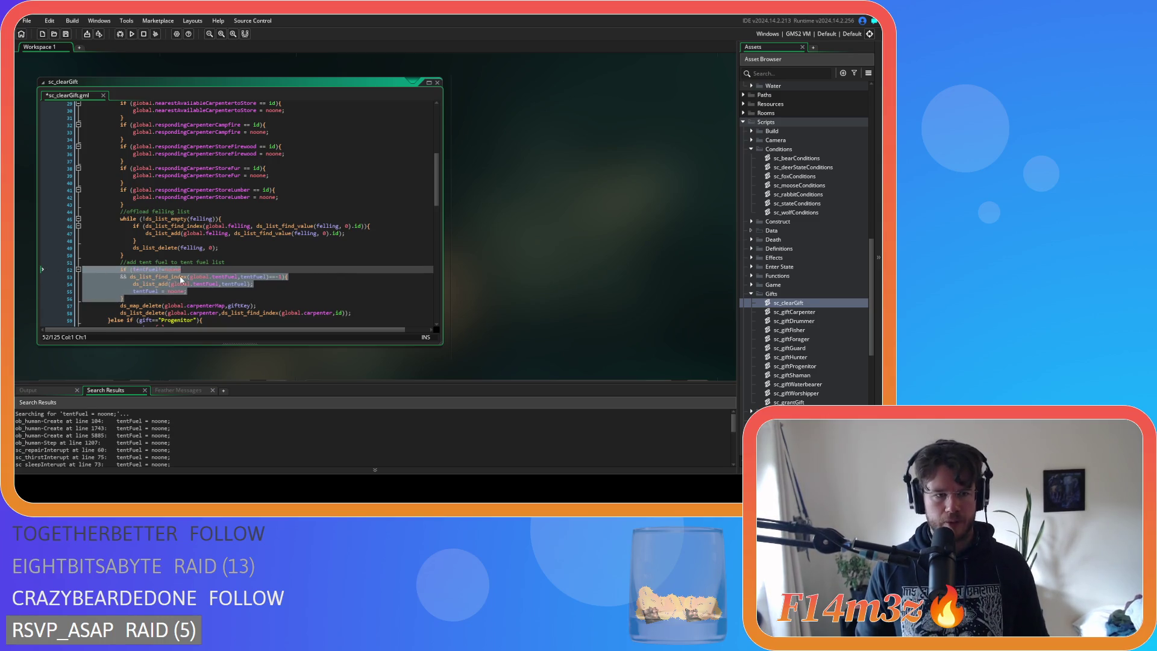
{"action": "left_click", "coordinate": [232, 276]}
{"action": "key", "text": "ctrl+s"}
{"action": "key", "text": "Down"}
{"action": "key", "text": "Down"}
{"action": "key", "text": "Down"}
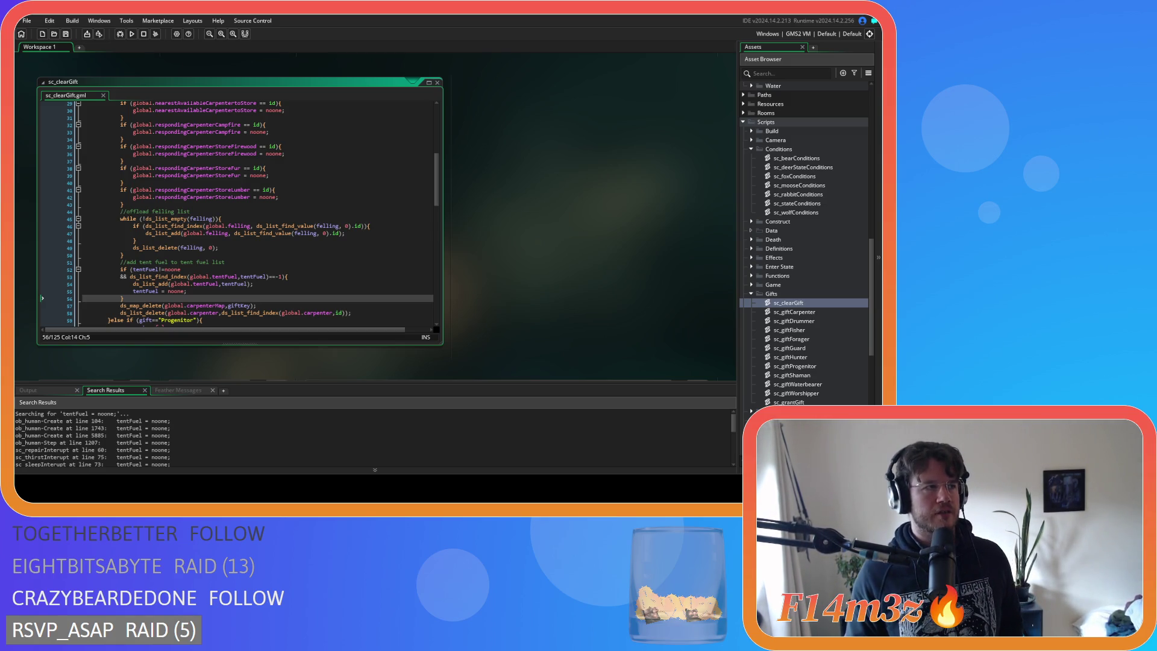
Return to ob_human's Step code at the end of the tent fuel assignment block.
{"action": "left_click", "coordinate": [263, 212]}
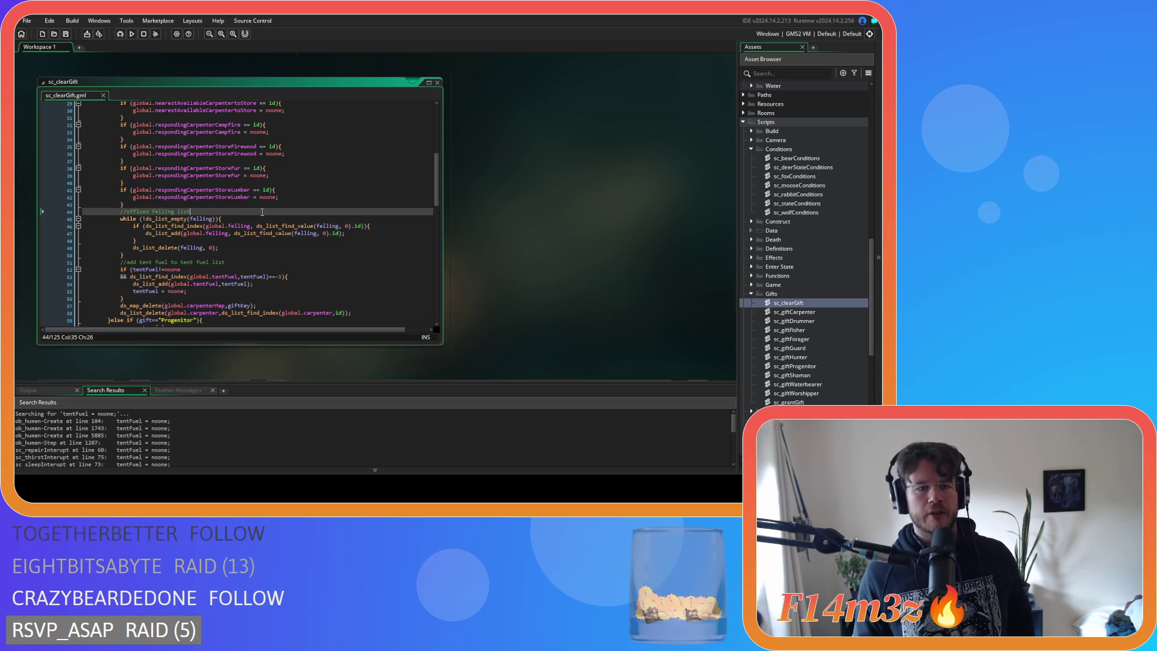
{"action": "mouse_move", "coordinate": [214, 189]}
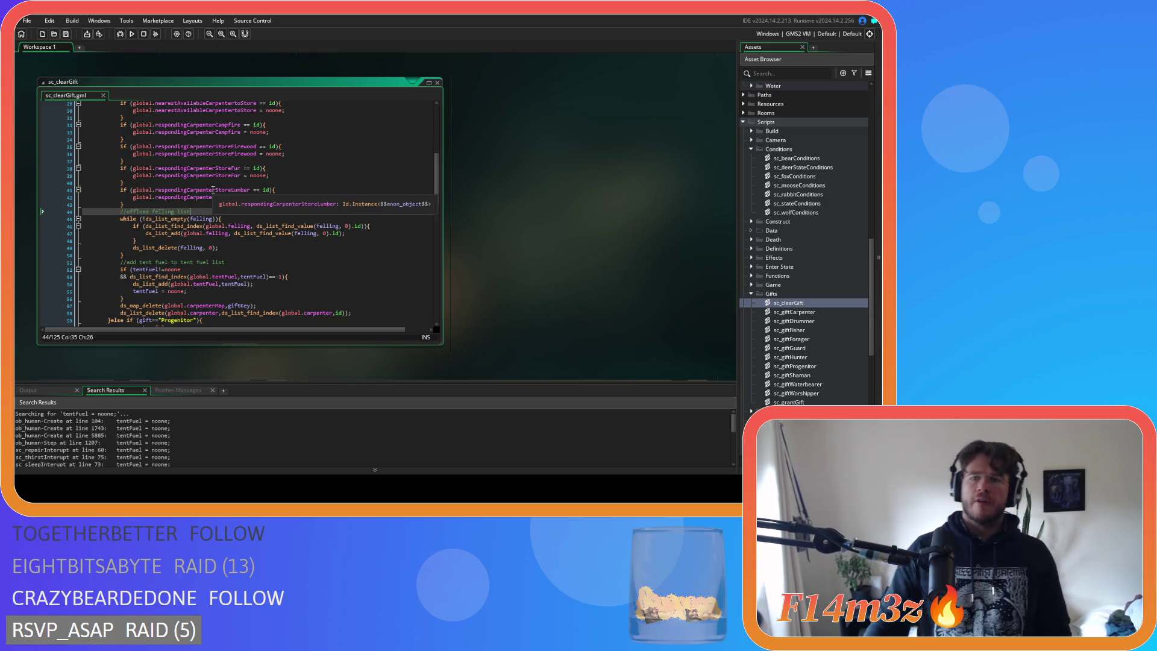
{"action": "scroll", "coordinate": [503, 267], "scroll_direction": "up", "scroll_amount": 10}
{"action": "left_click", "coordinate": [361, 271]}
{"action": "left_click", "coordinate": [530, 197]}
{"action": "left_click", "coordinate": [534, 217]}
{"action": "left_click", "coordinate": [553, 194]}
{"action": "left_click", "coordinate": [441, 260]}
{"action": "mouse_move", "coordinate": [442, 256]}
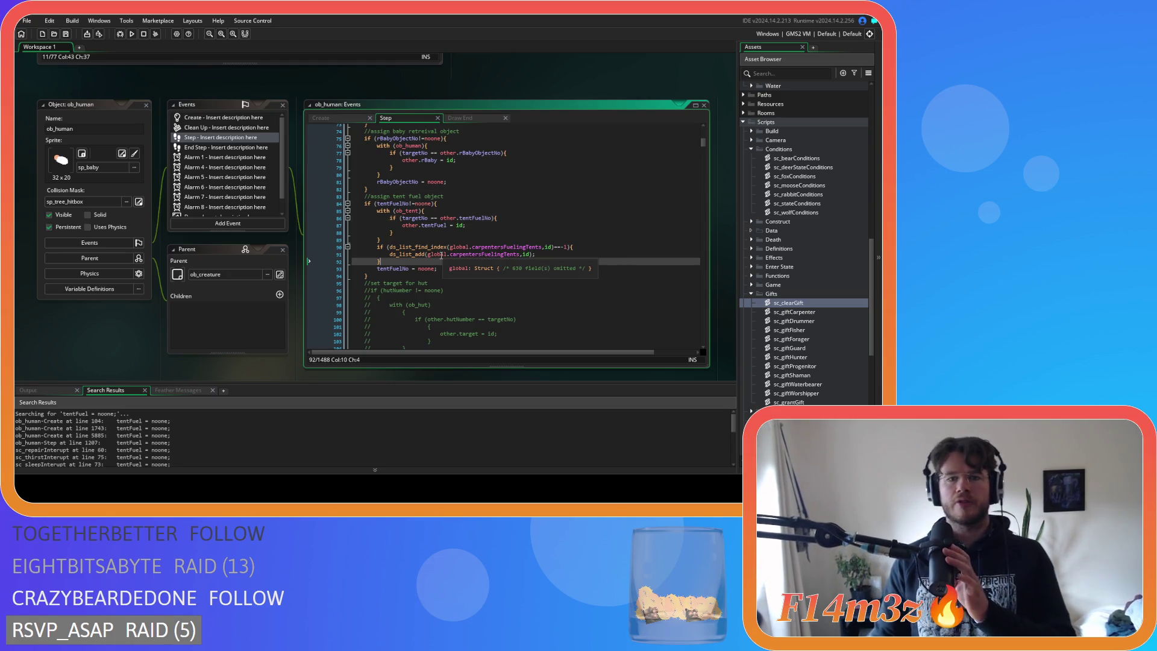
{"action": "mouse_move", "coordinate": [436, 221]}
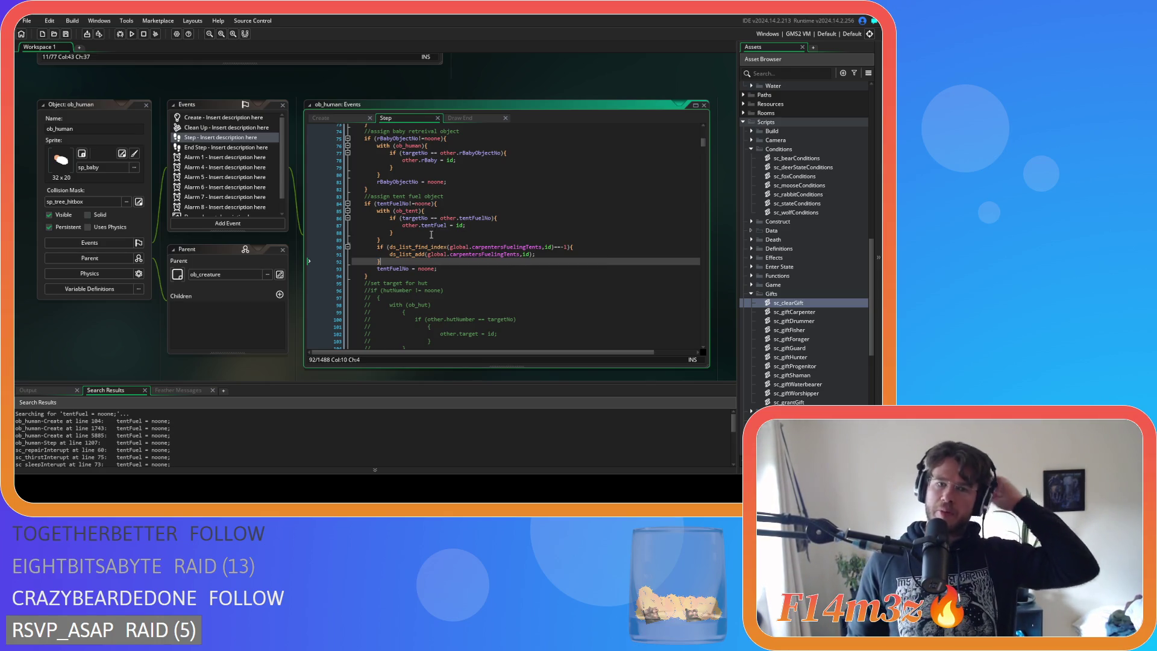
Check the other.tentFuel = id line and line 92, then save all project changes.
{"action": "left_click_drag", "start_coordinate": [402, 225], "coordinate": [467, 226]}
{"action": "left_click", "coordinate": [542, 254]}
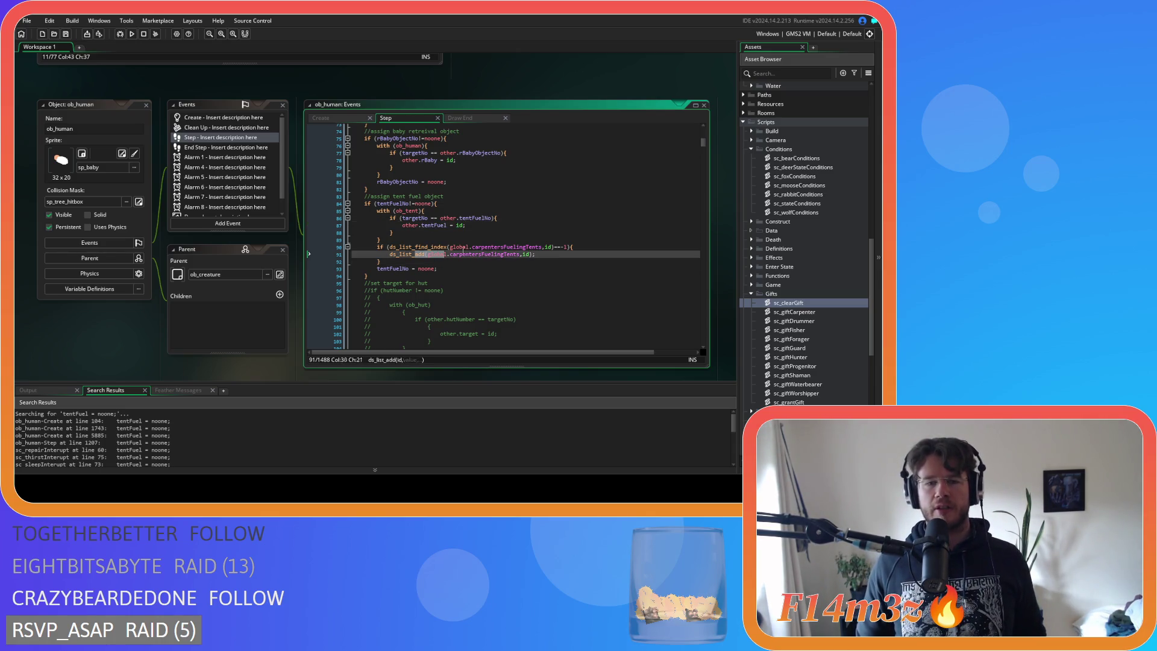
{"action": "left_click", "coordinate": [564, 261]}
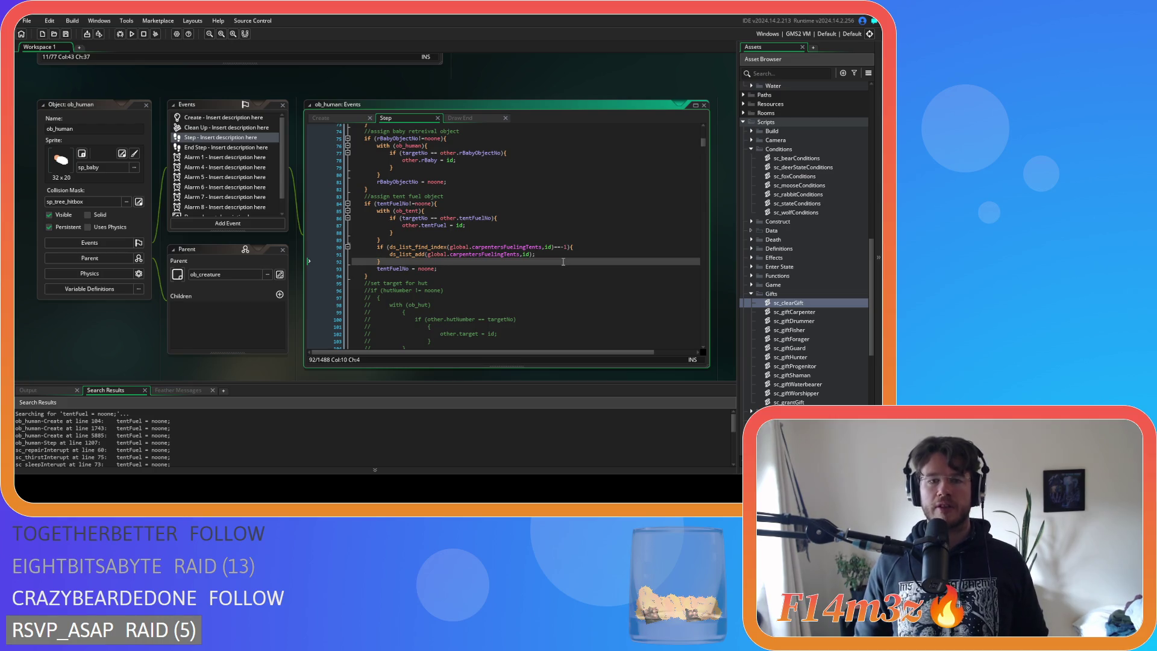
{"action": "left_click", "coordinate": [65, 35]}
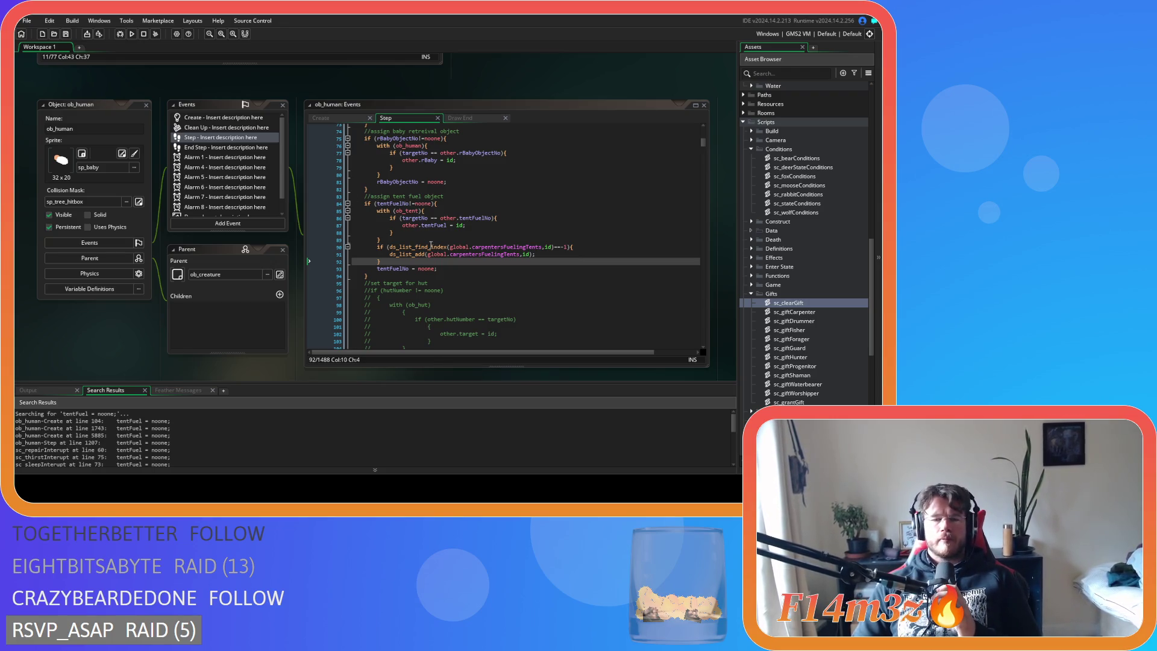
Review the ds_list_find_index call and tentFuelNo reset in ob_human's Step code.
{"action": "left_click", "coordinate": [431, 247]}
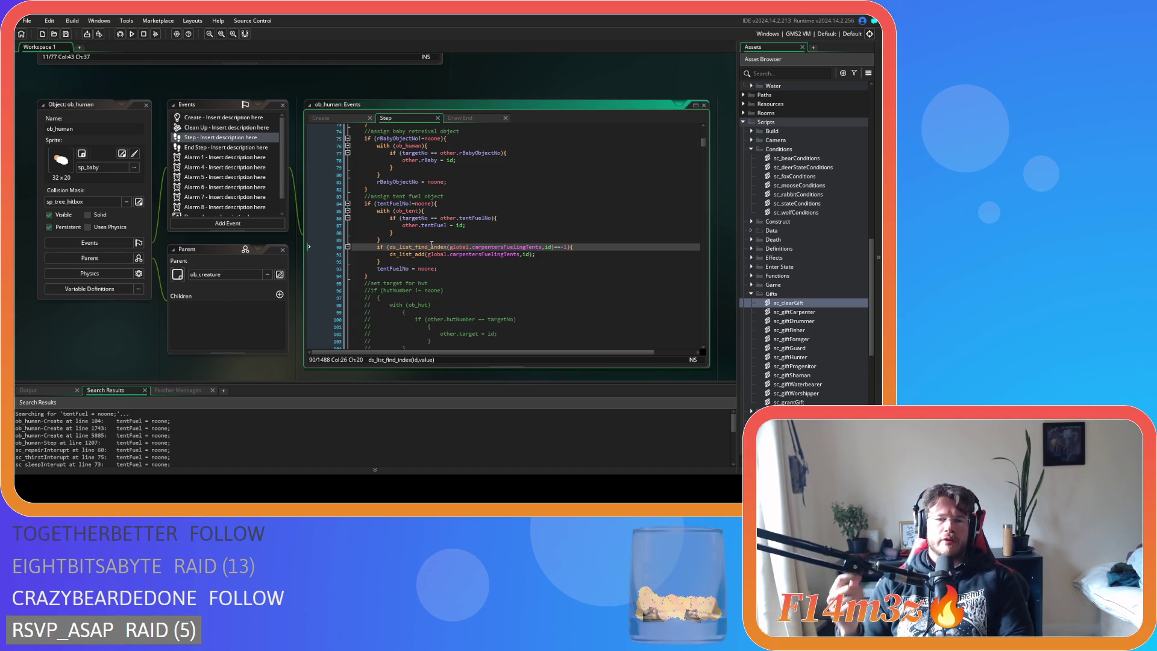
{"action": "left_click", "coordinate": [461, 268]}
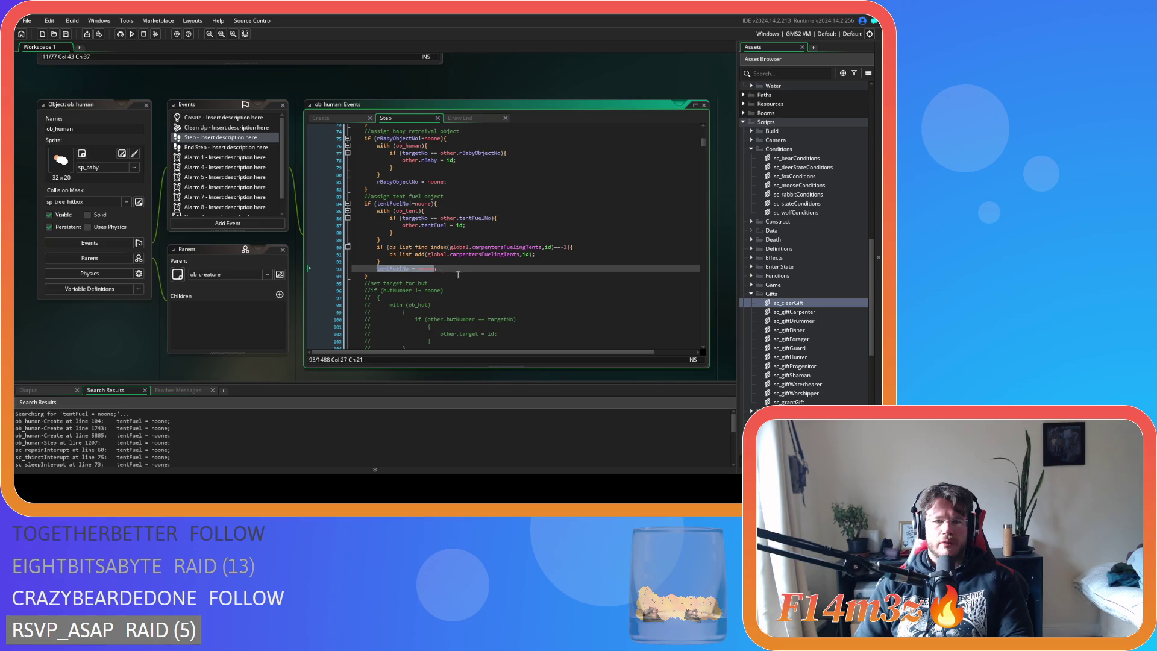
{"action": "left_click", "coordinate": [415, 264]}
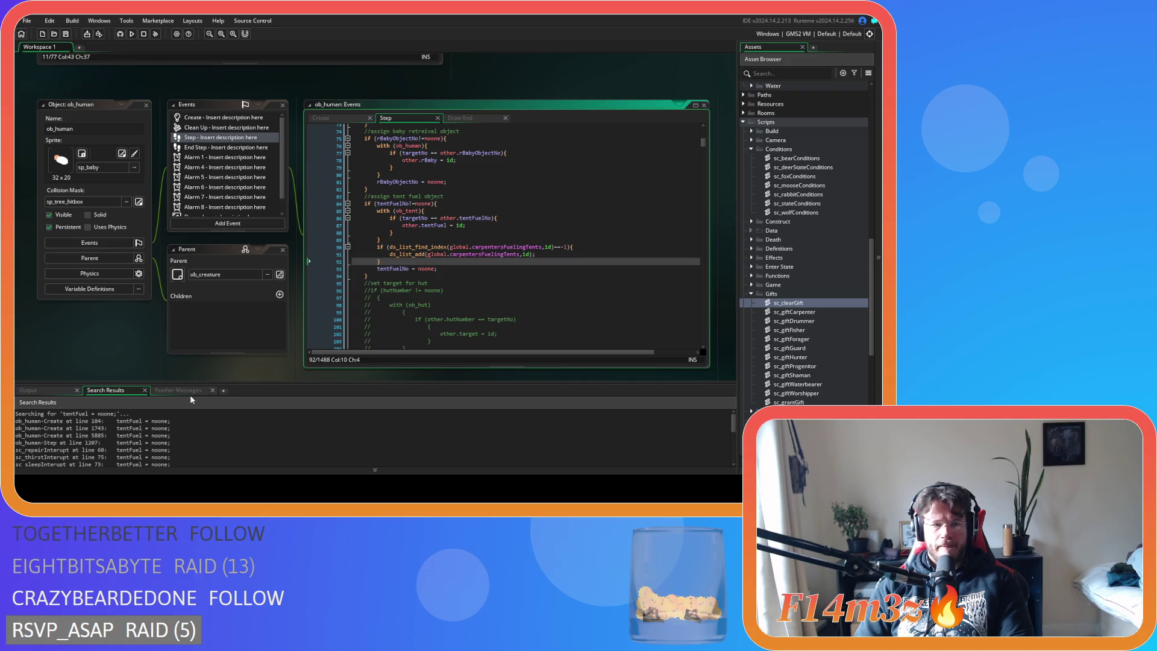
Jump from the search results to the tentFuel reset at ob_human Create line 1743.
{"action": "double_click", "coordinate": [152, 420]}
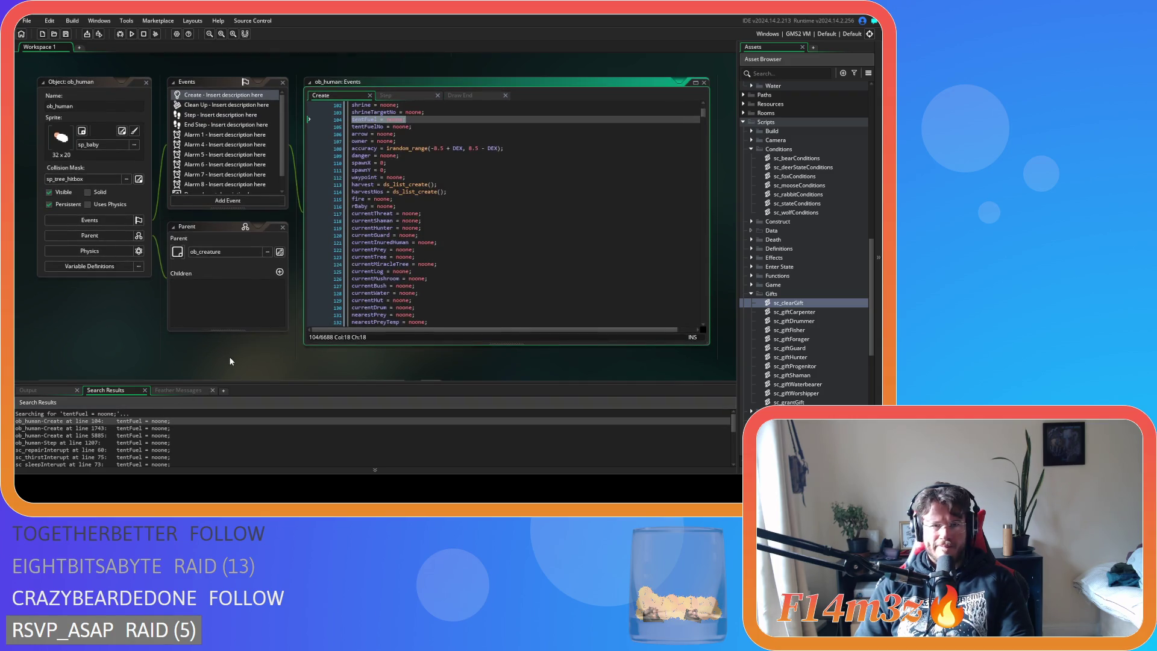
{"action": "double_click", "coordinate": [162, 428]}
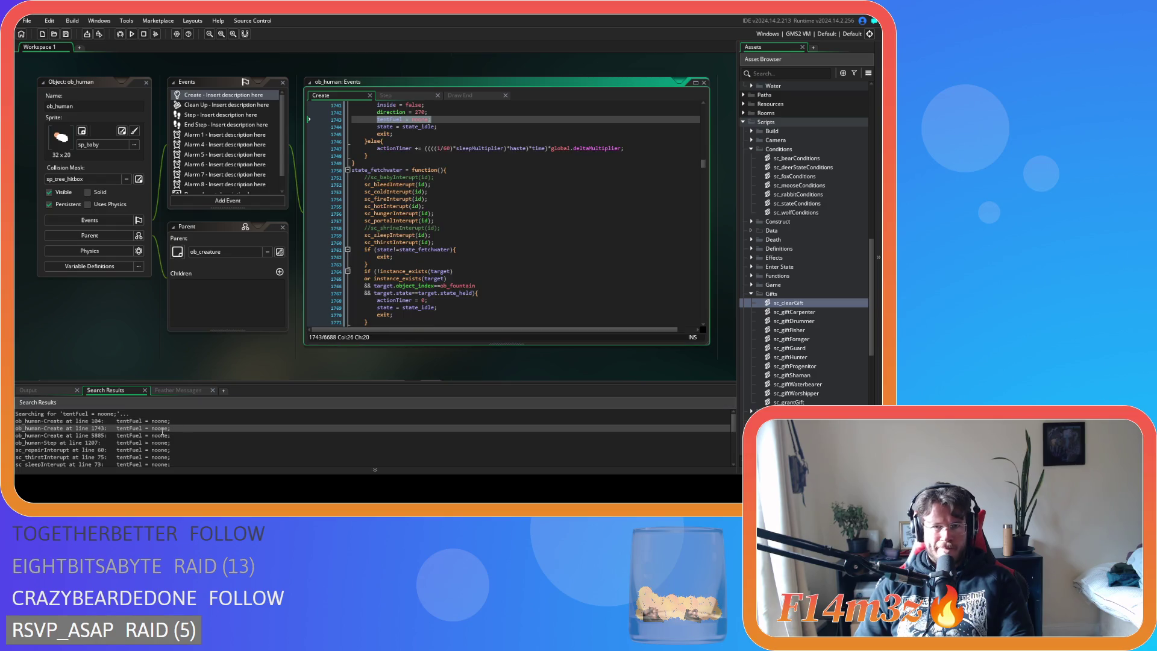
{"action": "scroll", "coordinate": [474, 248], "scroll_direction": "up", "scroll_amount": 15}
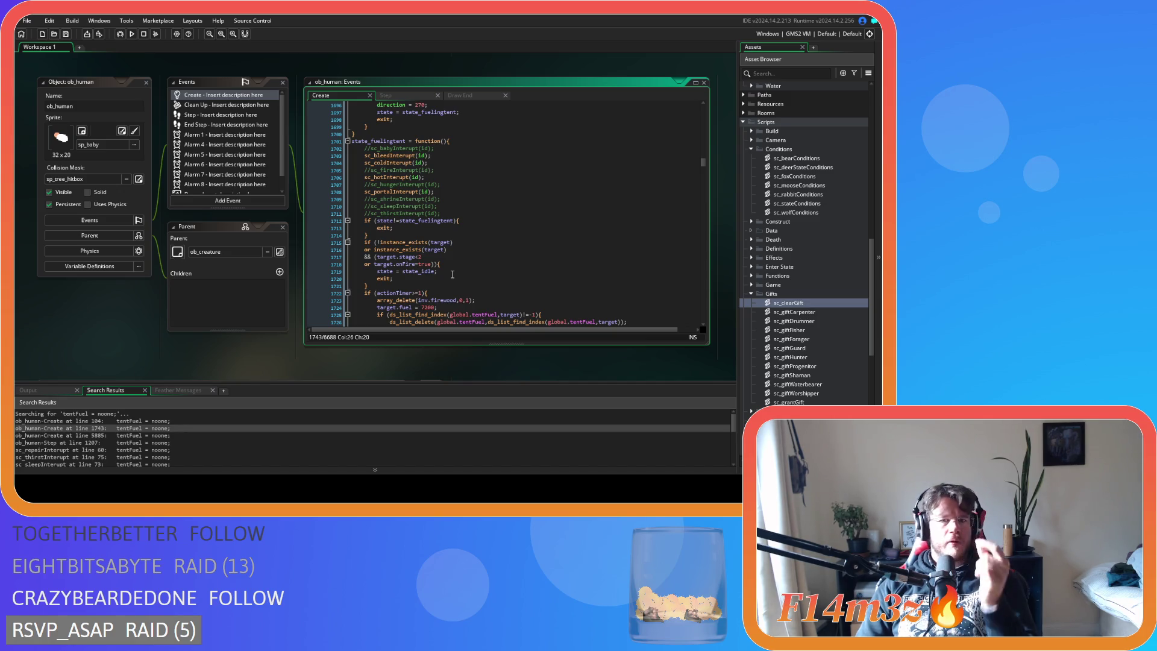
{"action": "scroll", "coordinate": [453, 274], "scroll_direction": "down", "scroll_amount": 8}
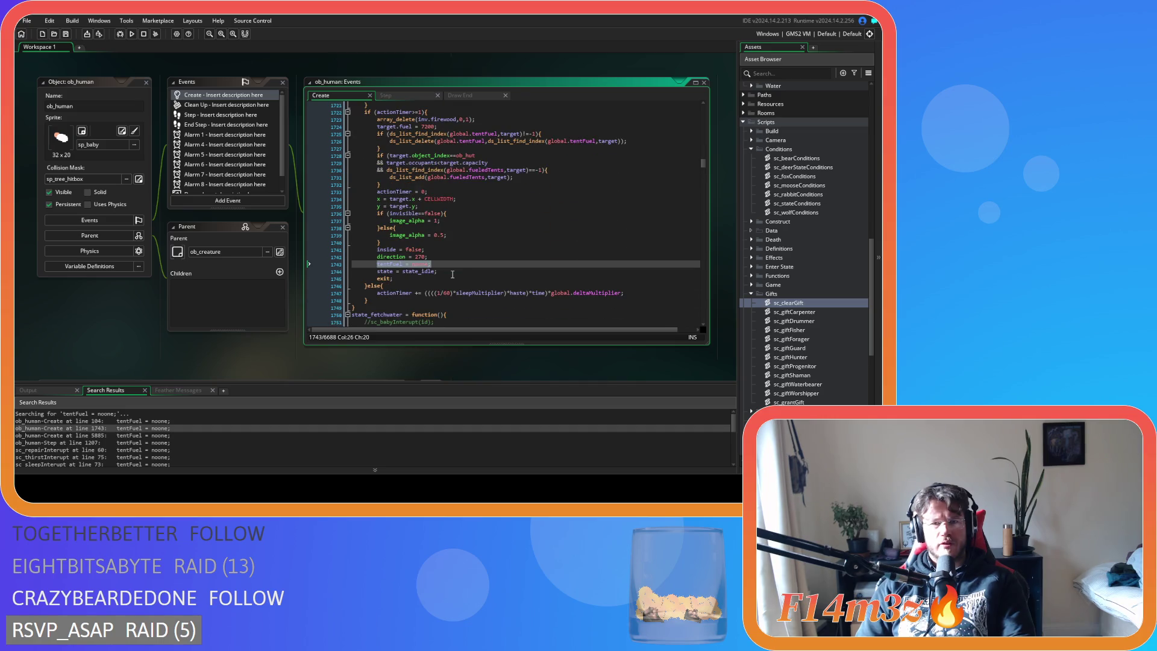
{"action": "scroll", "coordinate": [453, 274], "scroll_direction": "up", "scroll_amount": 3}
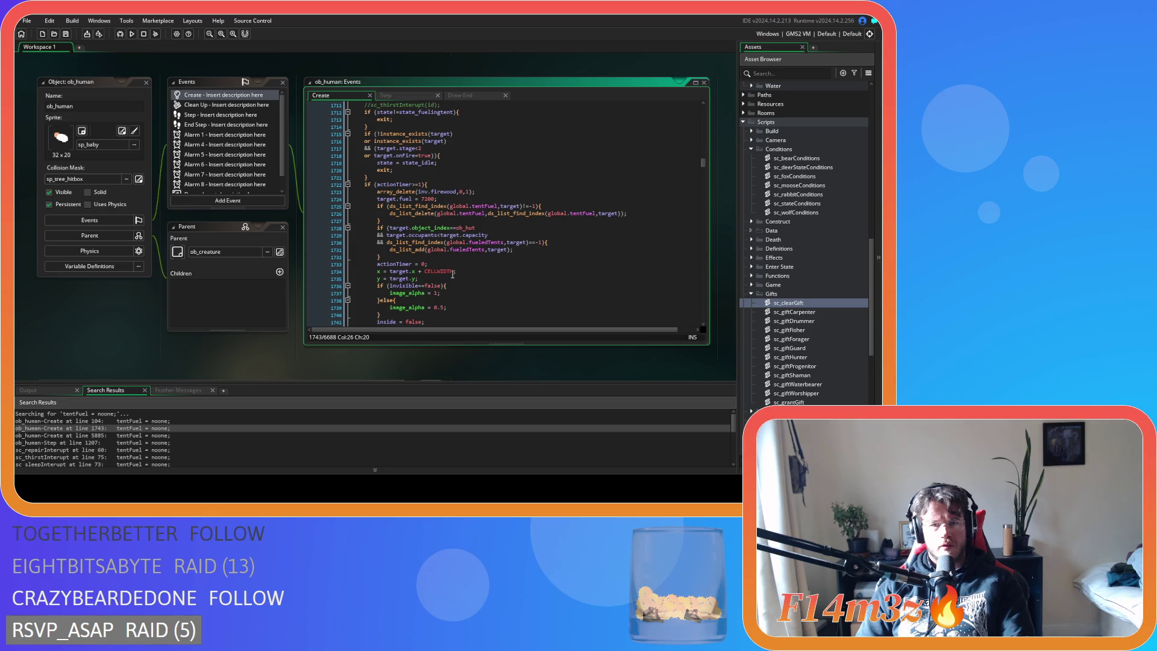
{"action": "scroll", "coordinate": [453, 274], "scroll_direction": "up", "scroll_amount": 2}
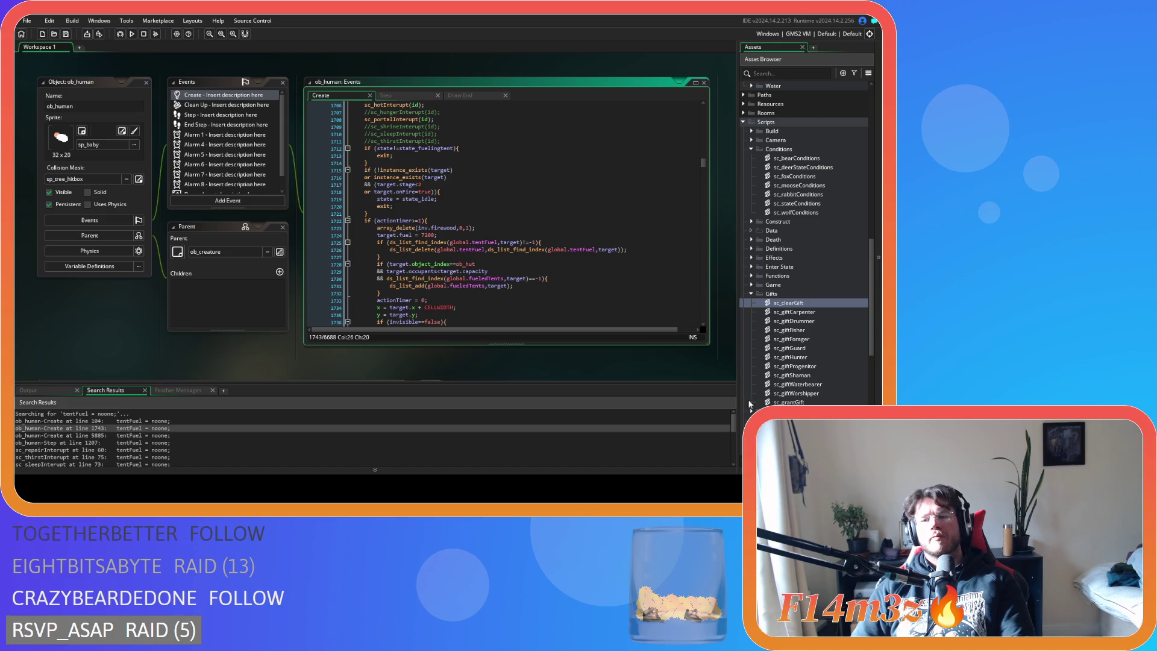
{"action": "scroll", "coordinate": [796, 375], "scroll_direction": "down", "scroll_amount": 3}
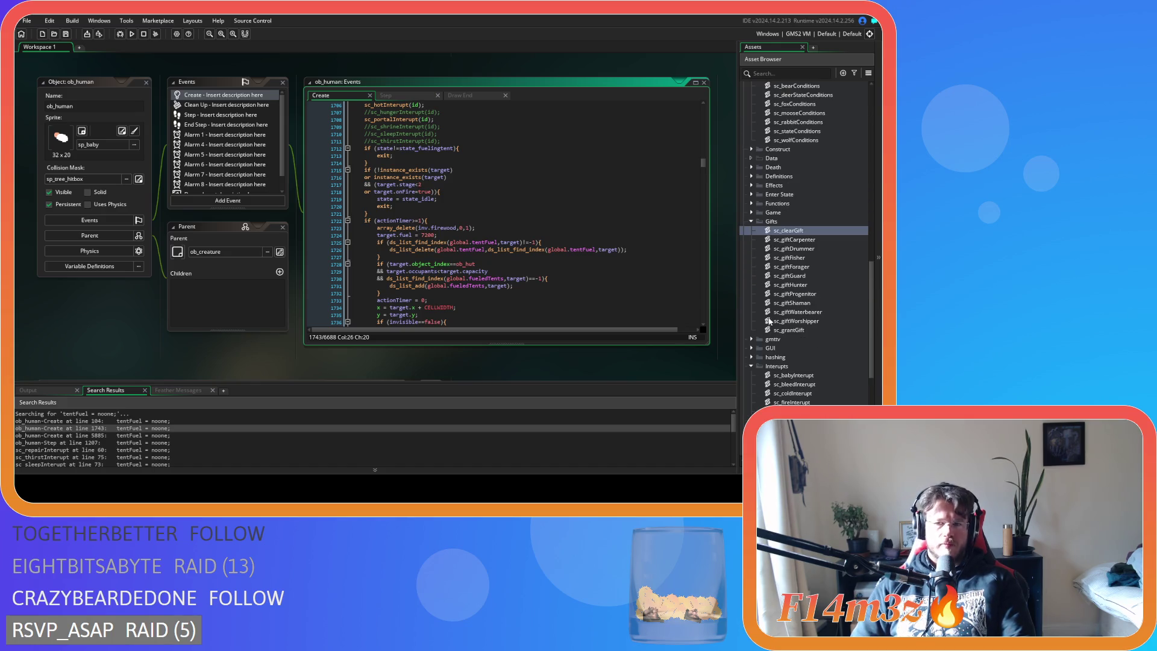
{"action": "scroll", "coordinate": [772, 354], "scroll_direction": "up", "scroll_amount": 4}
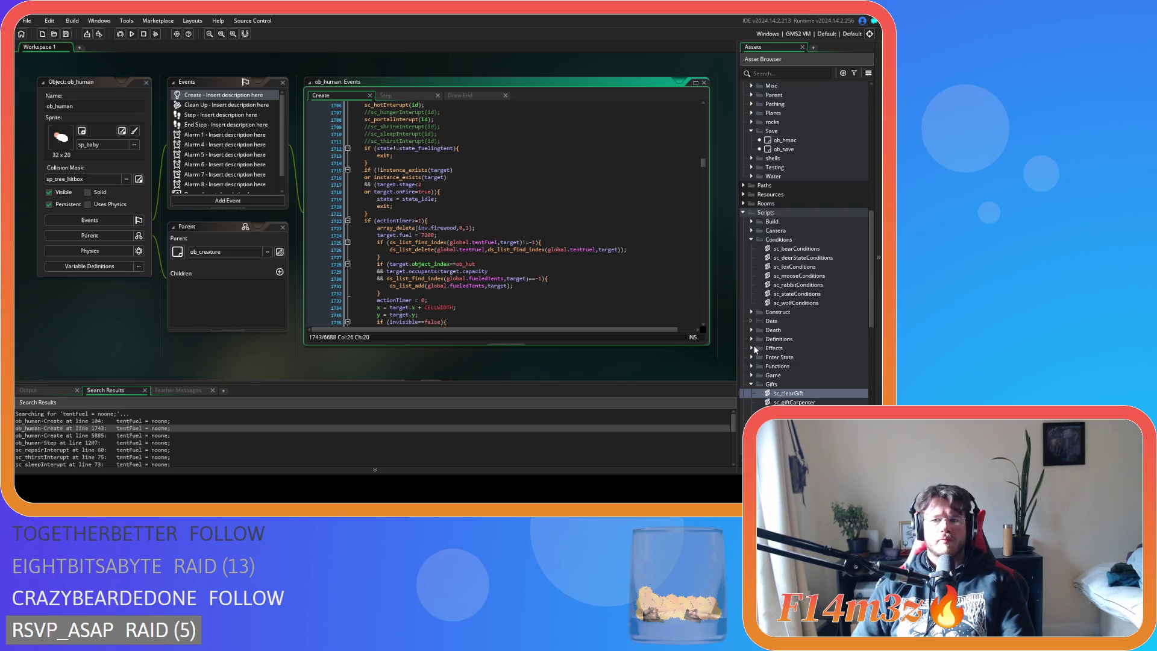
{"action": "left_click", "coordinate": [754, 372]}
{"action": "scroll", "coordinate": [755, 372], "scroll_direction": "down", "scroll_amount": 1}
{"action": "scroll", "coordinate": [753, 370], "scroll_direction": "down", "scroll_amount": 5}
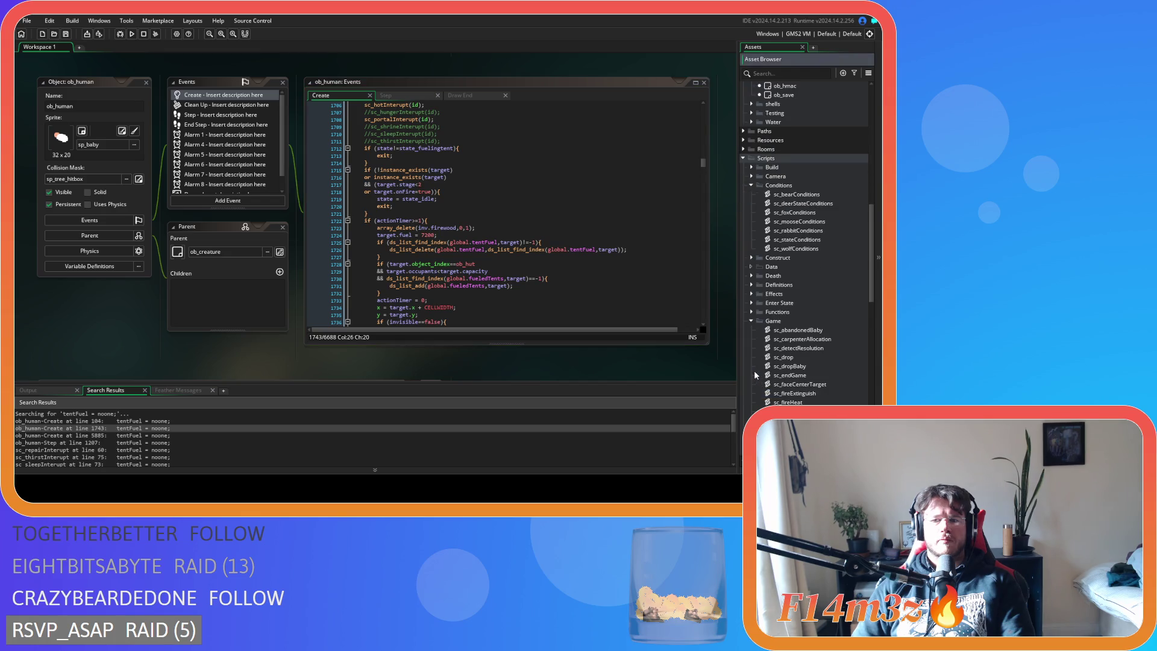
{"action": "double_click", "coordinate": [776, 366]}
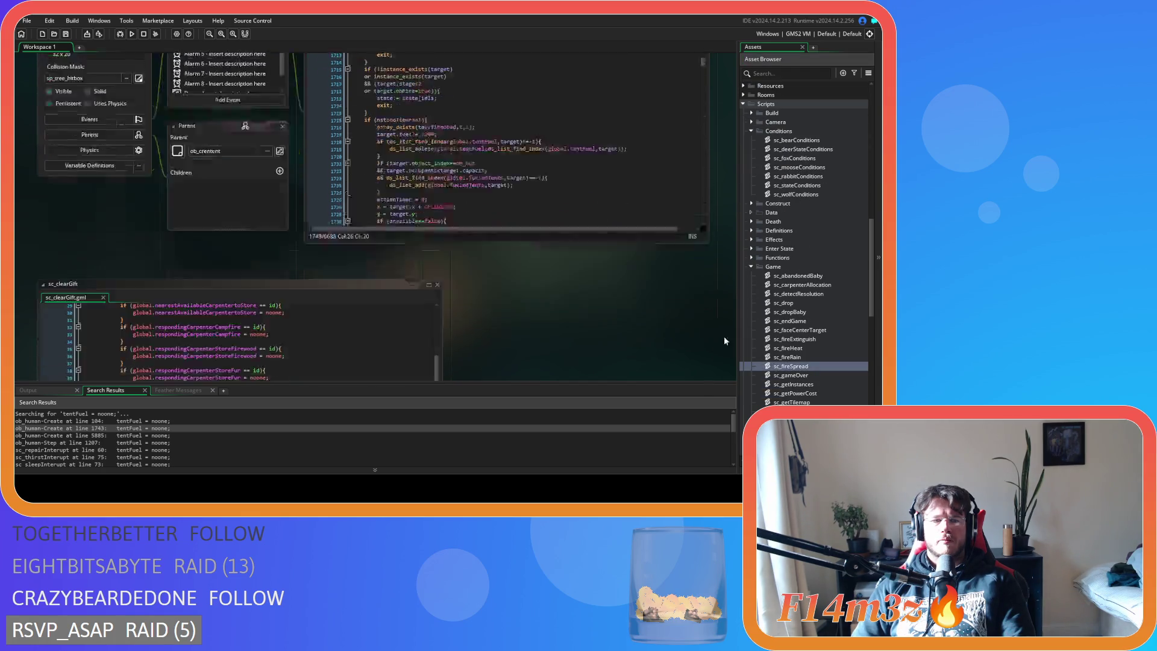
{"action": "mouse_move", "coordinate": [438, 122]}
{"action": "left_mouse_down"}
{"action": "mouse_move", "coordinate": [442, 200]}
{"action": "mouse_move", "coordinate": [420, 302]}
{"action": "left_mouse_up"}
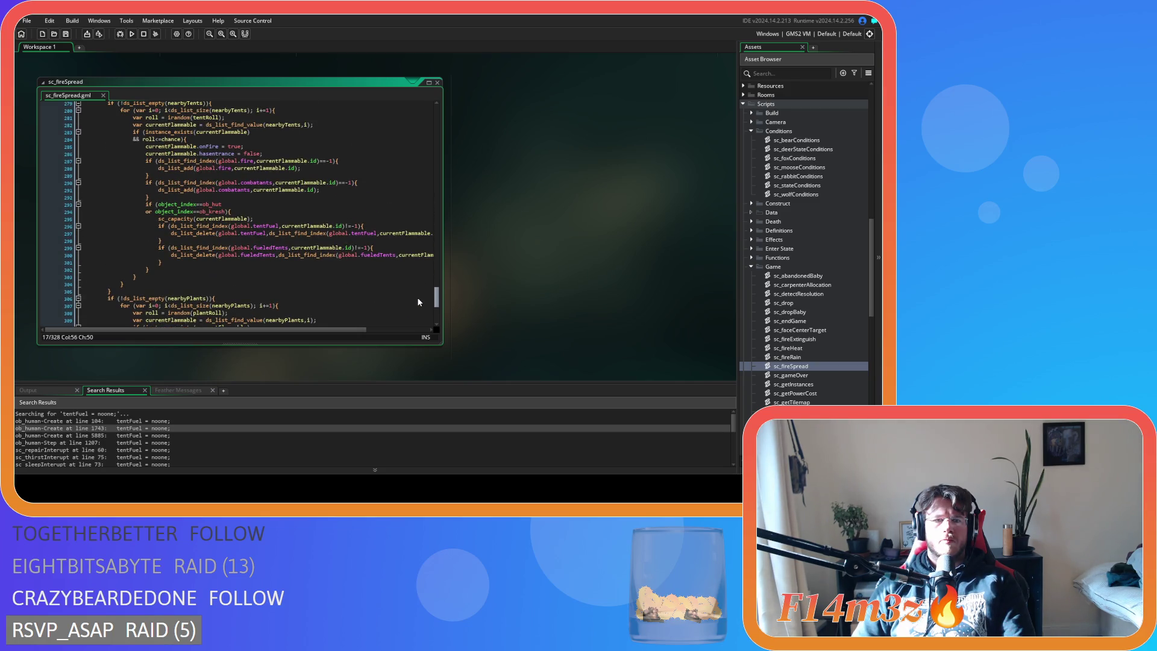
{"action": "scroll", "coordinate": [421, 275], "scroll_direction": "up", "scroll_amount": 2}
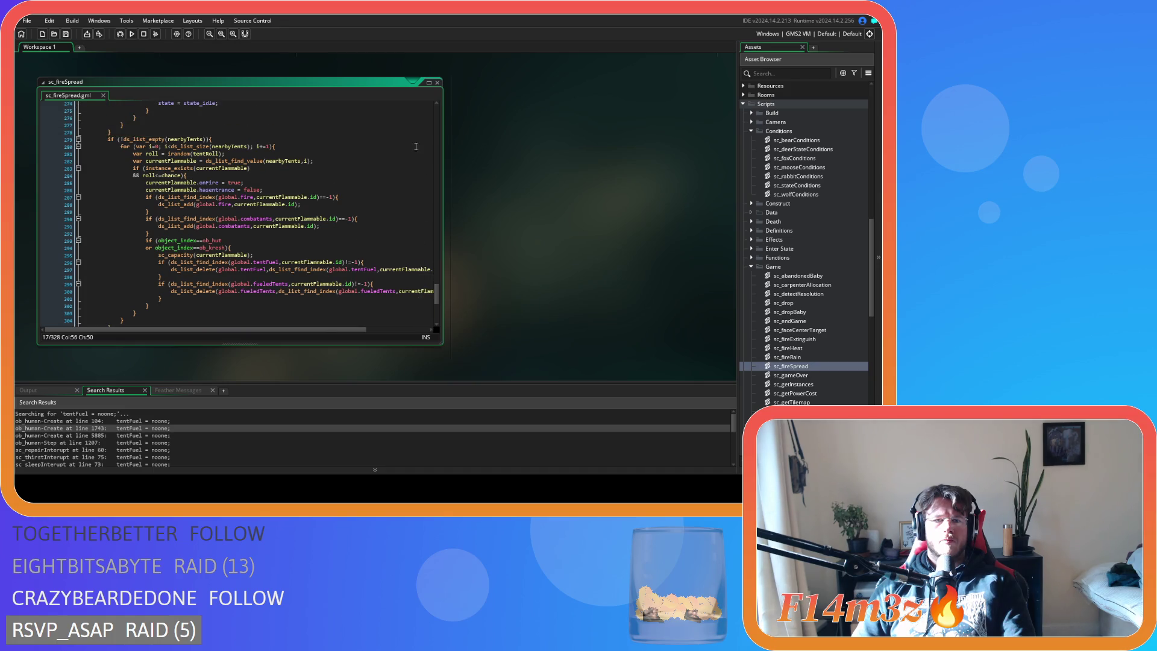
{"action": "left_click", "coordinate": [437, 82]}
{"action": "scroll", "coordinate": [424, 230], "scroll_direction": "up", "scroll_amount": 5}
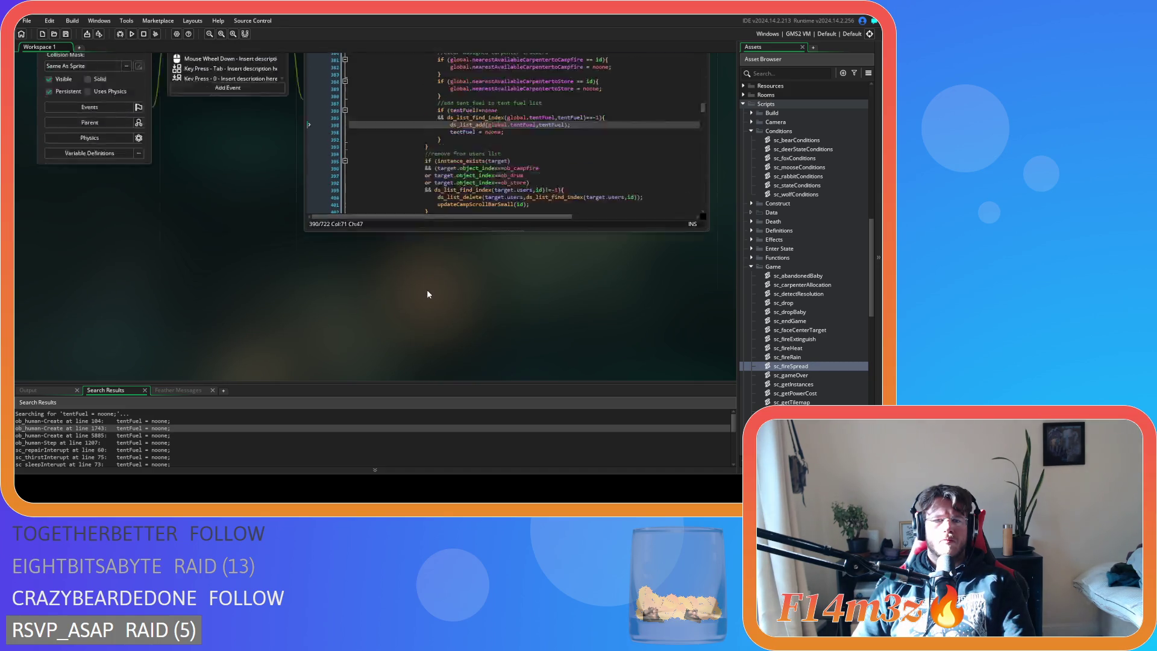
{"action": "scroll", "coordinate": [254, 313], "scroll_direction": "down", "scroll_amount": 1}
{"action": "scroll", "coordinate": [457, 198], "scroll_direction": "up", "scroll_amount": 4}
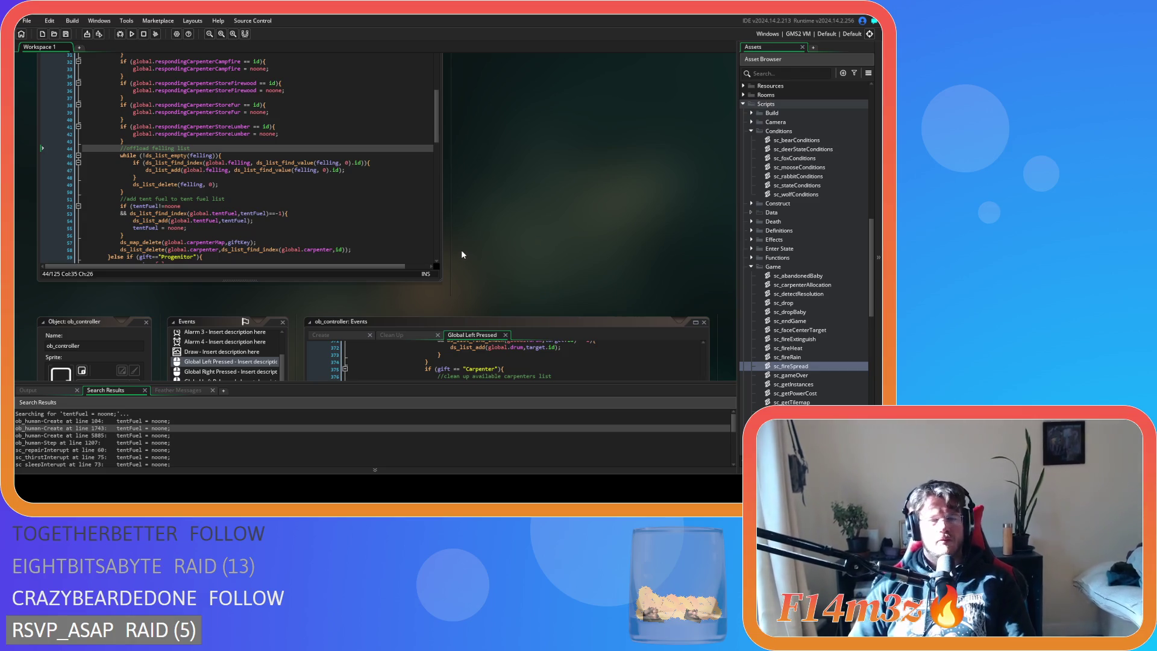
{"action": "scroll", "coordinate": [494, 216], "scroll_direction": "down", "scroll_amount": 2}
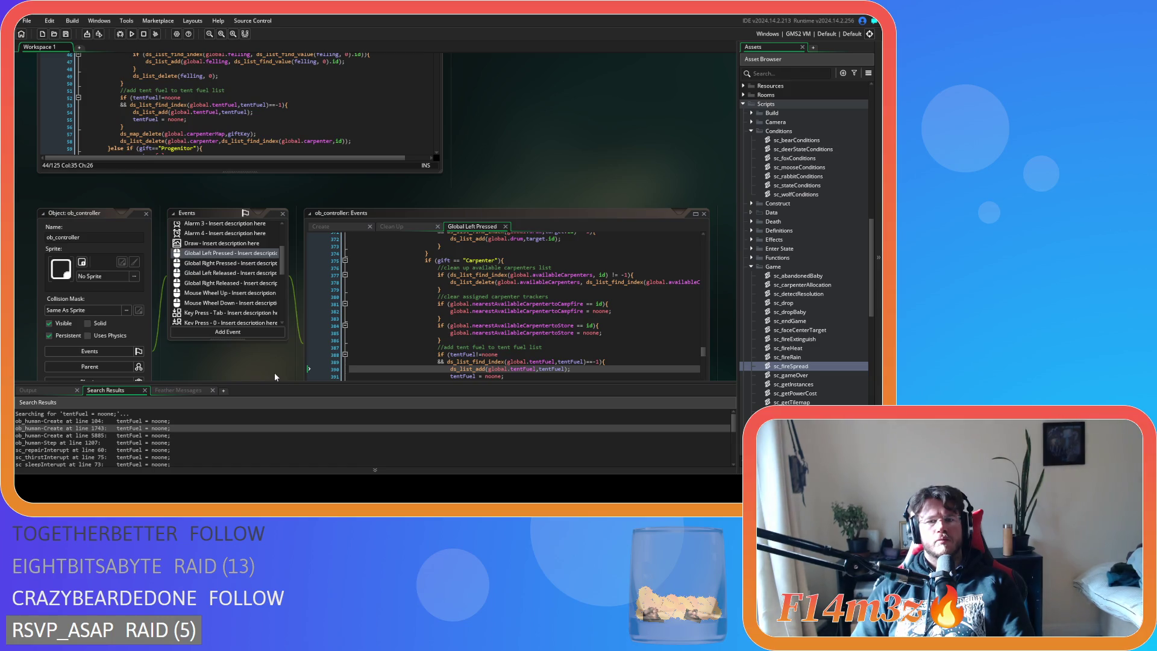
{"action": "scroll", "coordinate": [275, 373], "scroll_direction": "down", "scroll_amount": 2}
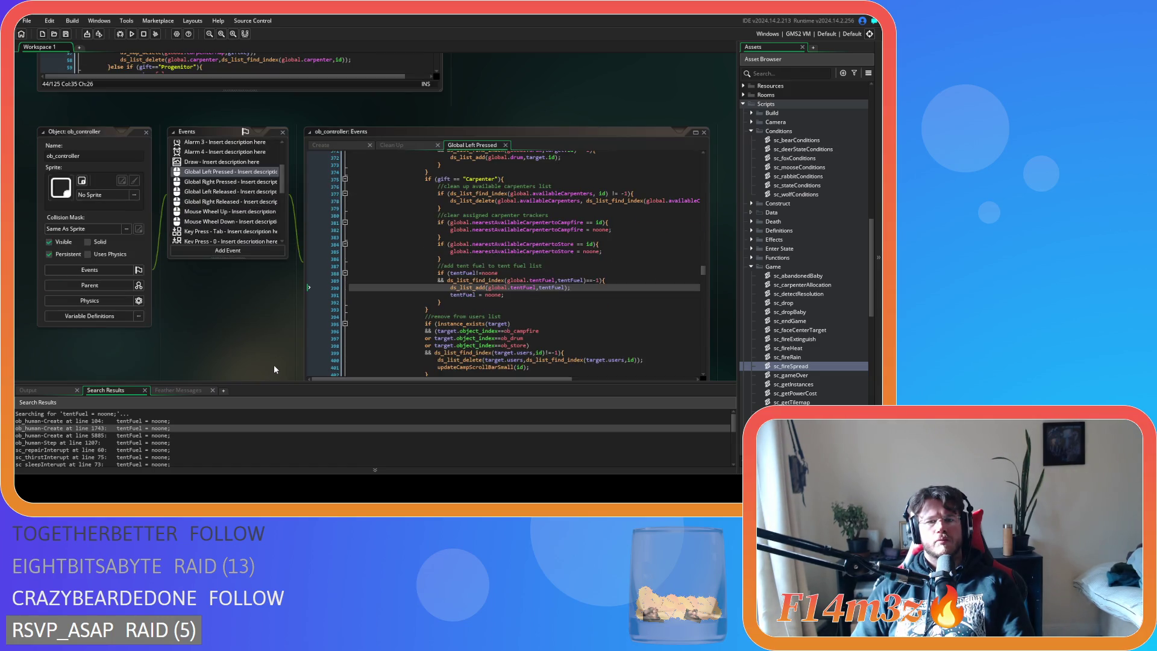
{"action": "scroll", "coordinate": [274, 364], "scroll_direction": "up", "scroll_amount": 3}
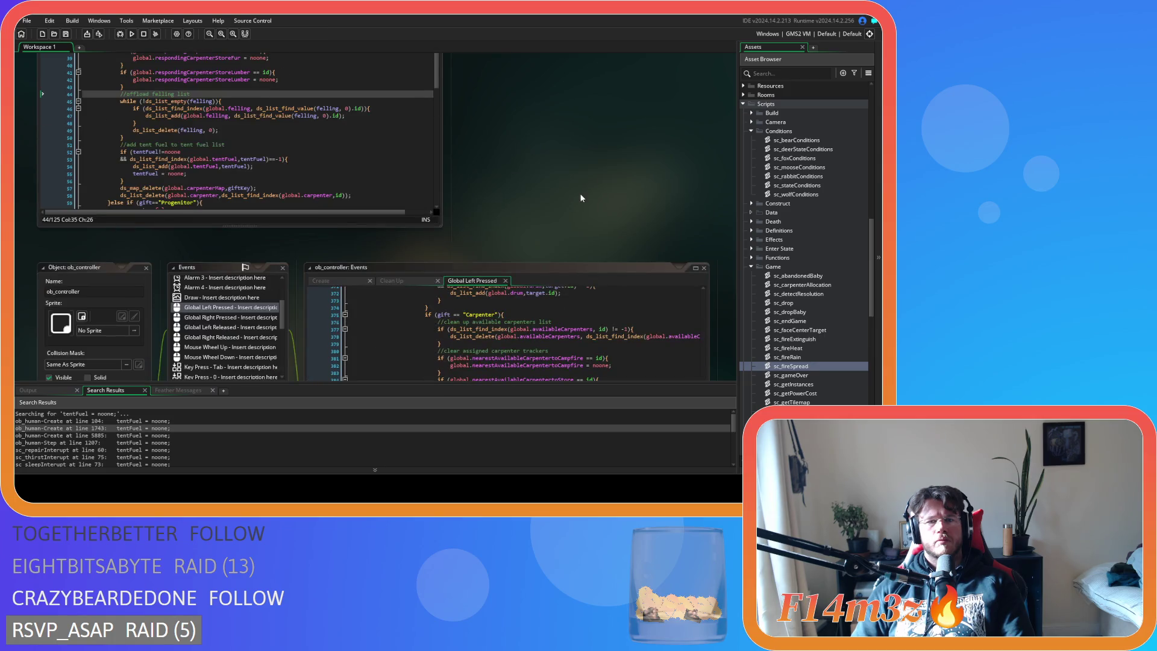
{"action": "scroll", "coordinate": [579, 194], "scroll_direction": "up", "scroll_amount": 3}
{"action": "scroll", "coordinate": [503, 309], "scroll_direction": "up", "scroll_amount": 2}
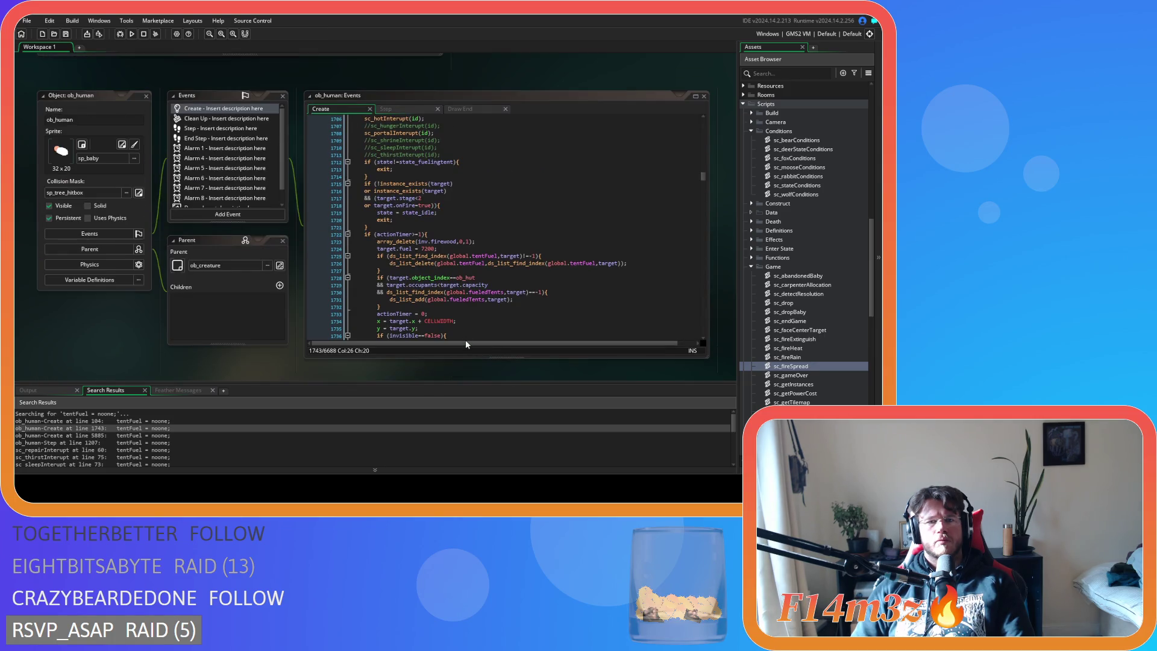
Go back to ob_human's Create code at line 1718.
{"action": "left_click", "coordinate": [480, 285]}
{"action": "scroll", "coordinate": [480, 286], "scroll_direction": "down", "scroll_amount": 3}
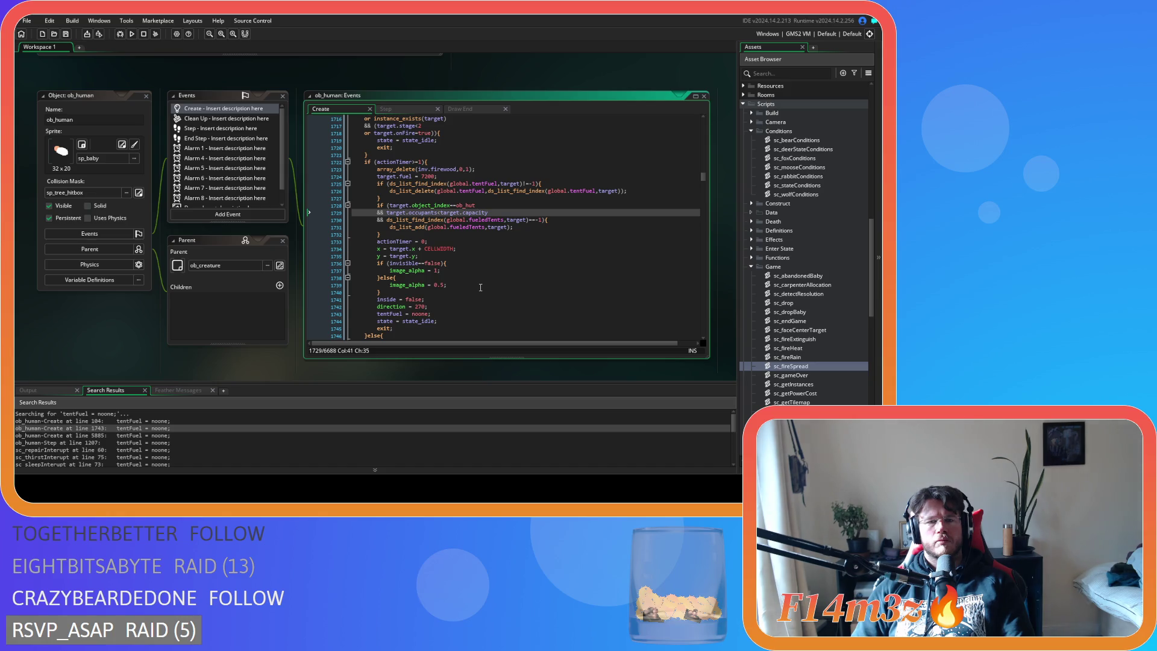
{"action": "scroll", "coordinate": [481, 287], "scroll_direction": "up", "scroll_amount": 2}
{"action": "left_click", "coordinate": [482, 185]}
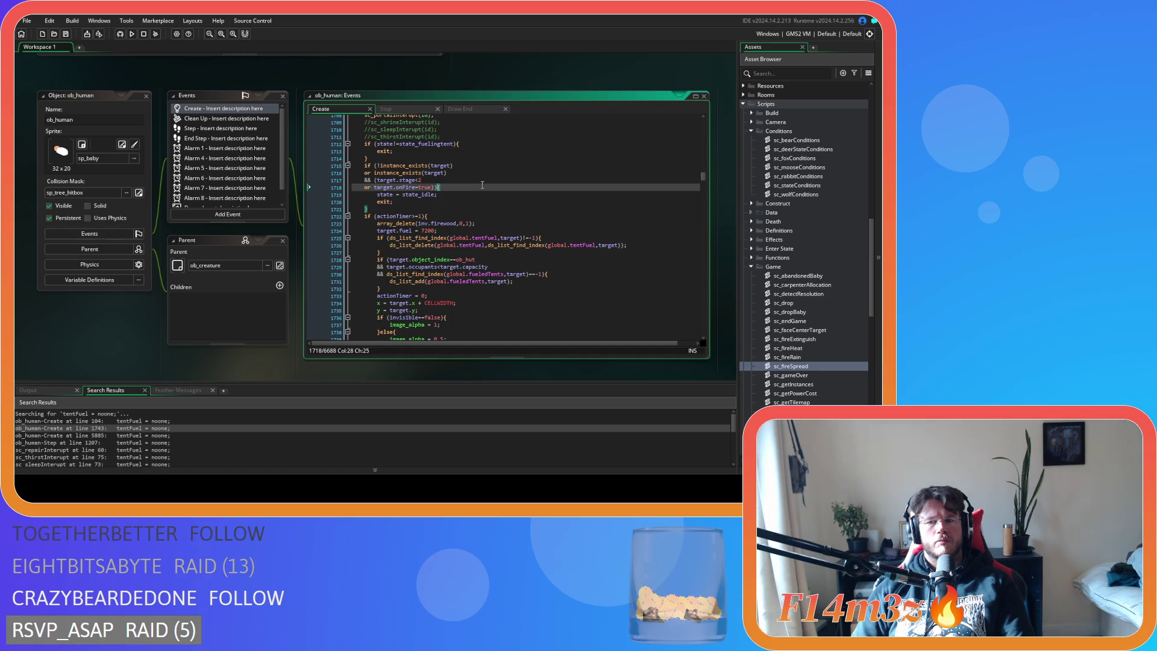
Open sc_deathHut from the Death folder and inspect its tentFuel list cleanup.
{"action": "left_click", "coordinate": [752, 221]}
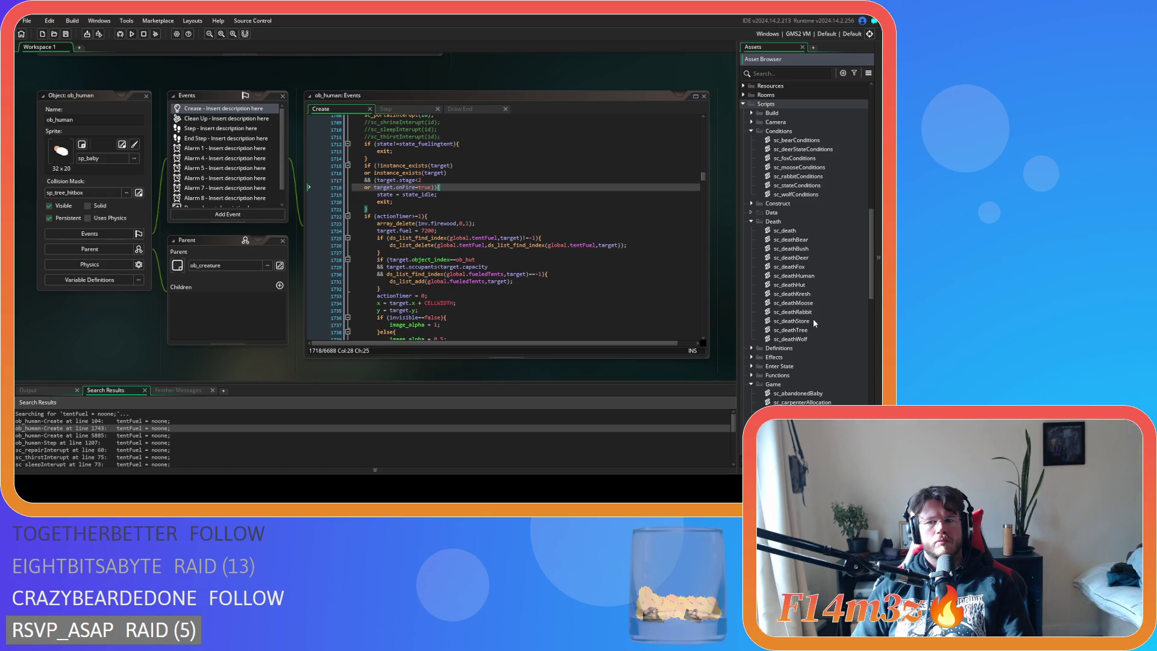
{"action": "double_click", "coordinate": [791, 284]}
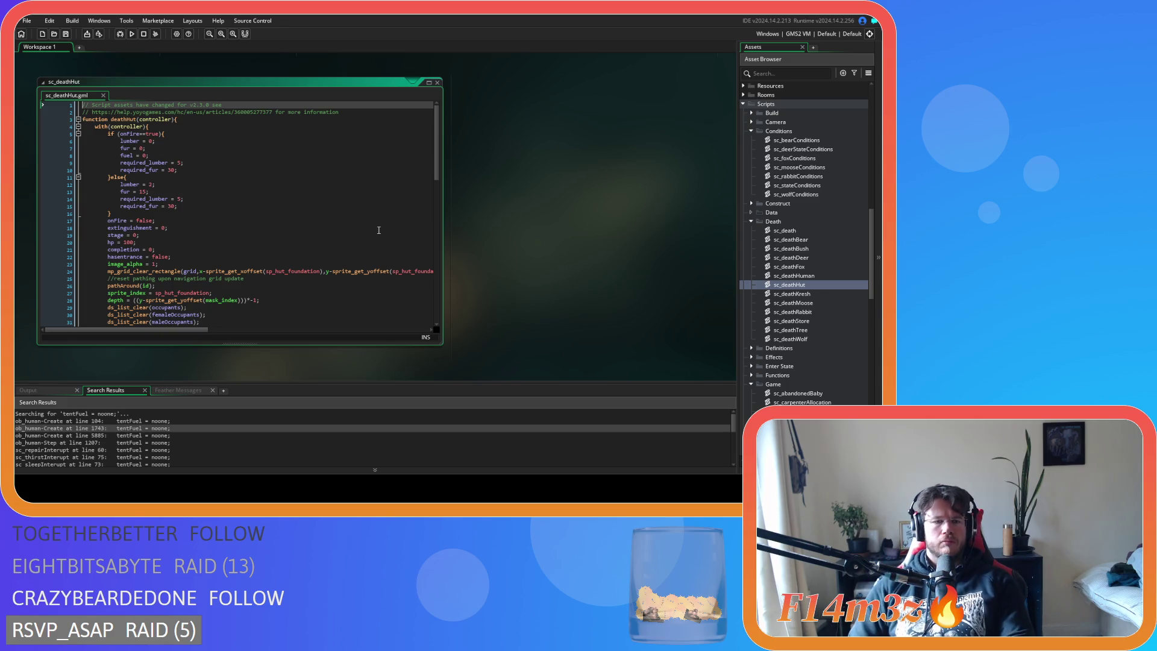
{"action": "scroll", "coordinate": [378, 229], "scroll_direction": "down", "scroll_amount": 6}
{"action": "scroll", "coordinate": [378, 230], "scroll_direction": "down", "scroll_amount": 3}
{"action": "scroll", "coordinate": [379, 230], "scroll_direction": "down", "scroll_amount": 4}
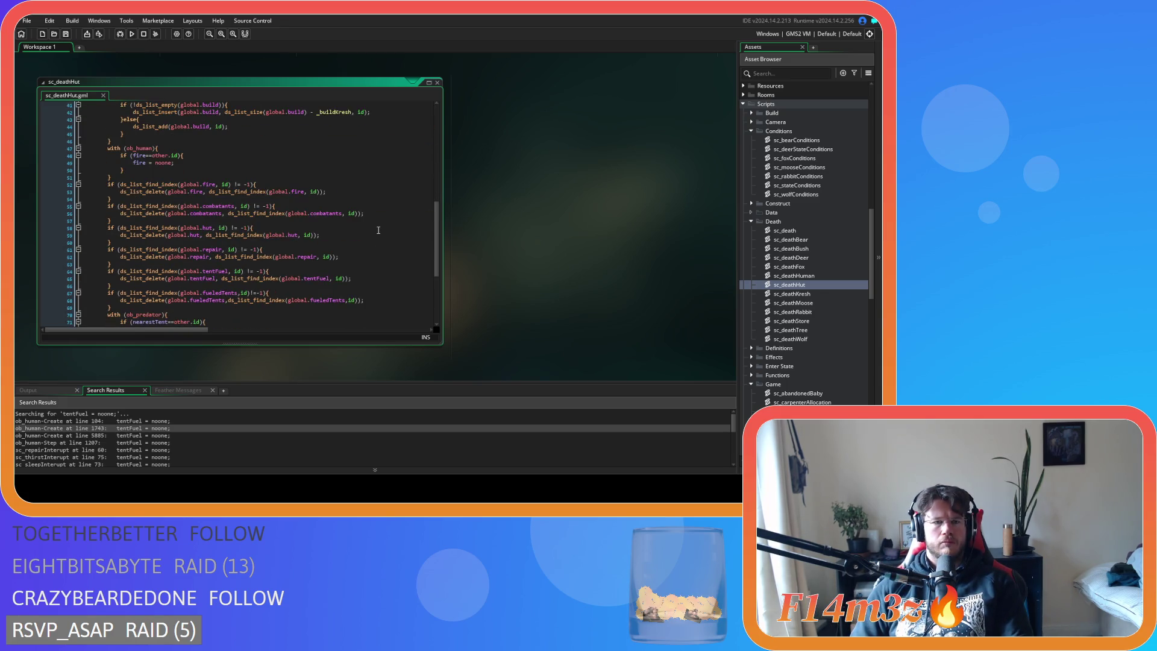
{"action": "left_click", "coordinate": [268, 300]}
{"action": "left_click", "coordinate": [271, 285]}
{"action": "scroll", "coordinate": [470, 294], "scroll_direction": "up", "scroll_amount": 5}
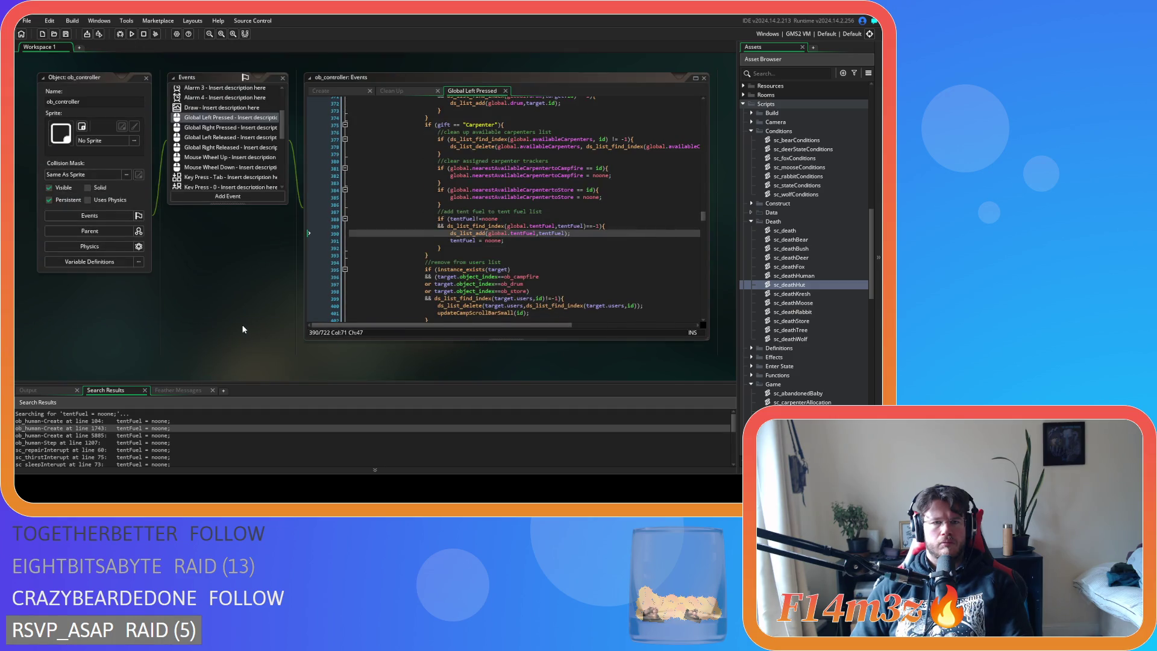
{"action": "scroll", "coordinate": [195, 288], "scroll_direction": "up", "scroll_amount": 5}
{"action": "scroll", "coordinate": [429, 266], "scroll_direction": "up", "scroll_amount": 1}
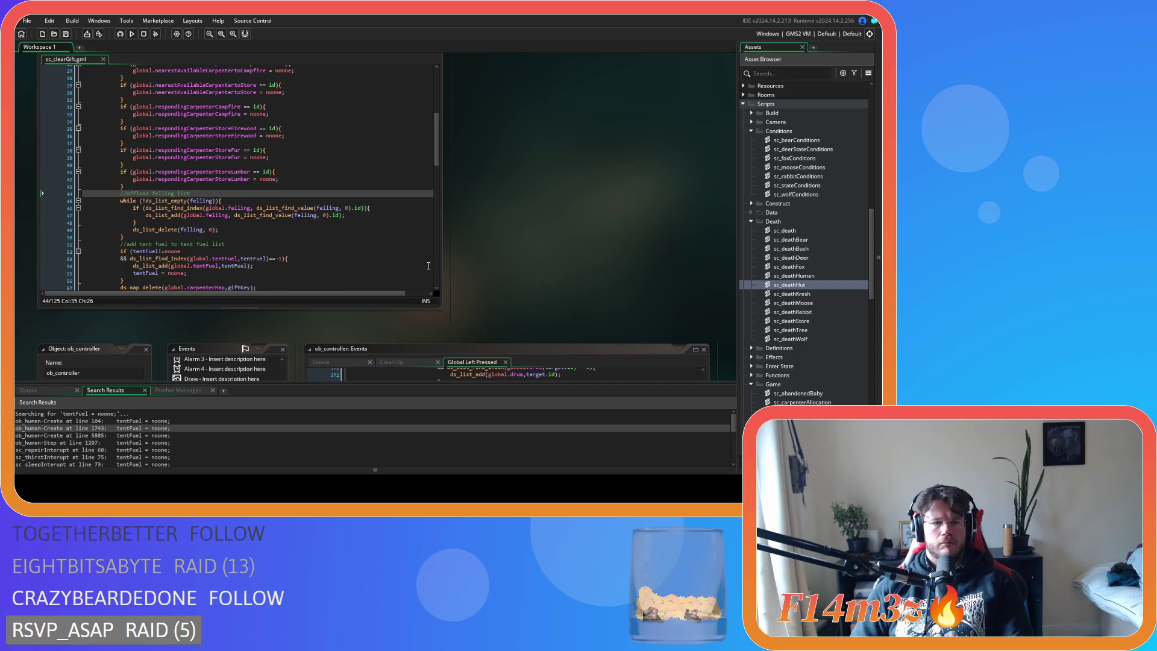
Copy 'tentFuel = noone;' into ob_human's Create exit block after the onFire condition and save.
{"action": "scroll", "coordinate": [347, 264], "scroll_direction": "down", "scroll_amount": 3}
{"action": "left_click_drag", "start_coordinate": [187, 219], "coordinate": [138, 223]}
{"action": "right_click", "coordinate": [141, 223]}
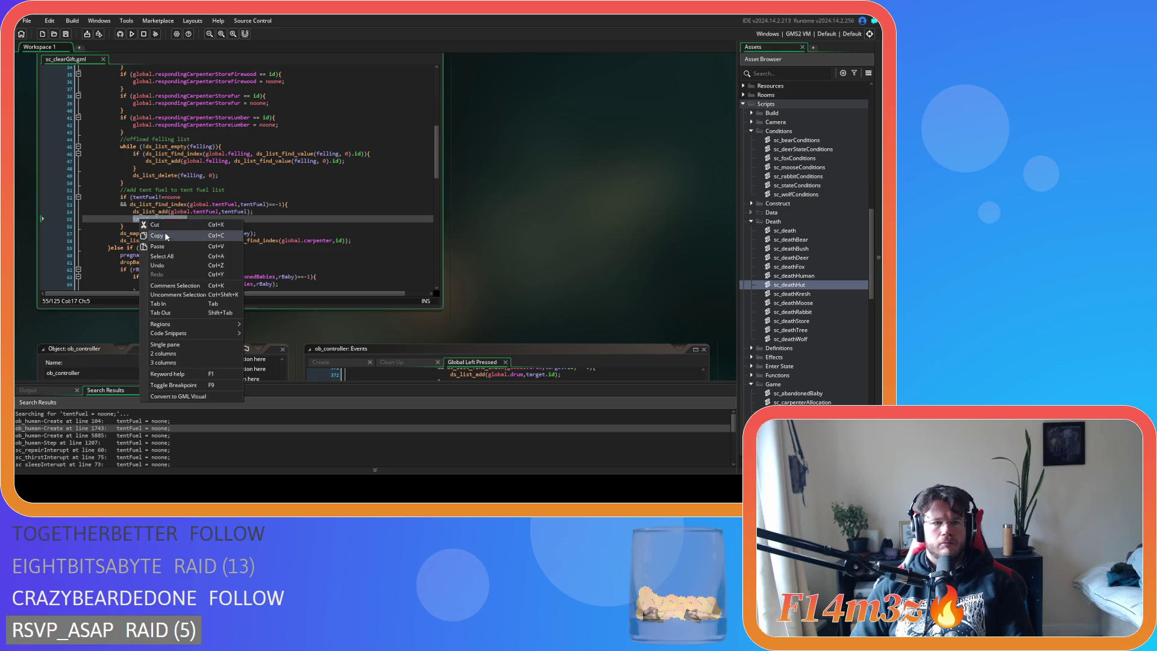
{"action": "left_click", "coordinate": [172, 236]}
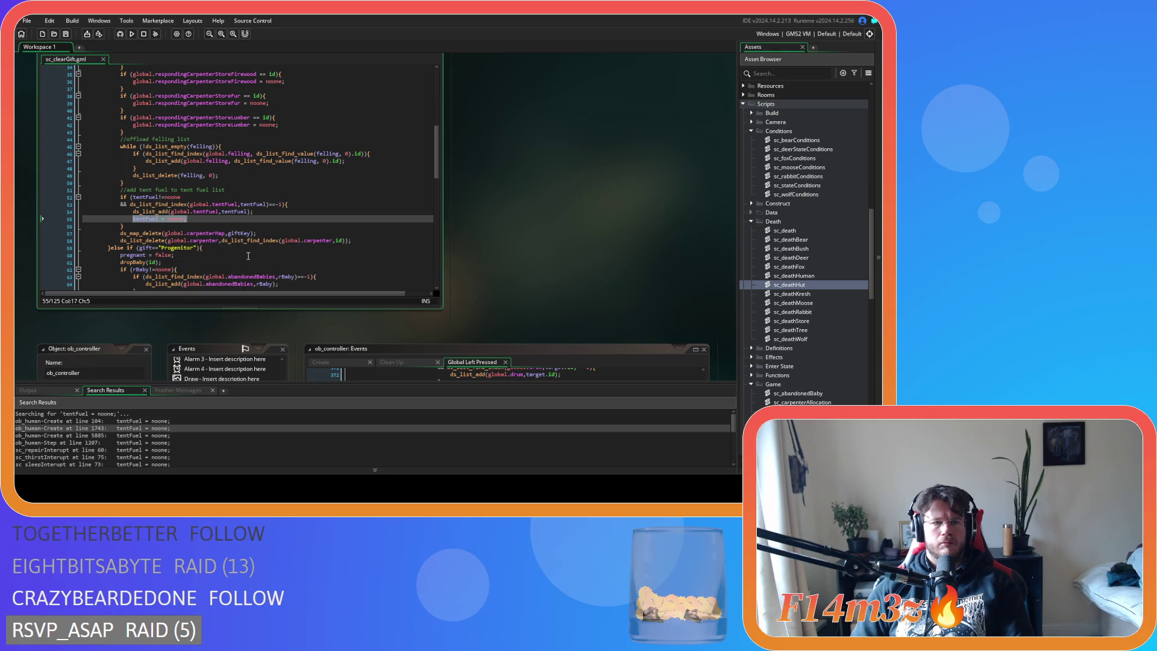
{"action": "scroll", "coordinate": [449, 282], "scroll_direction": "up", "scroll_amount": 1}
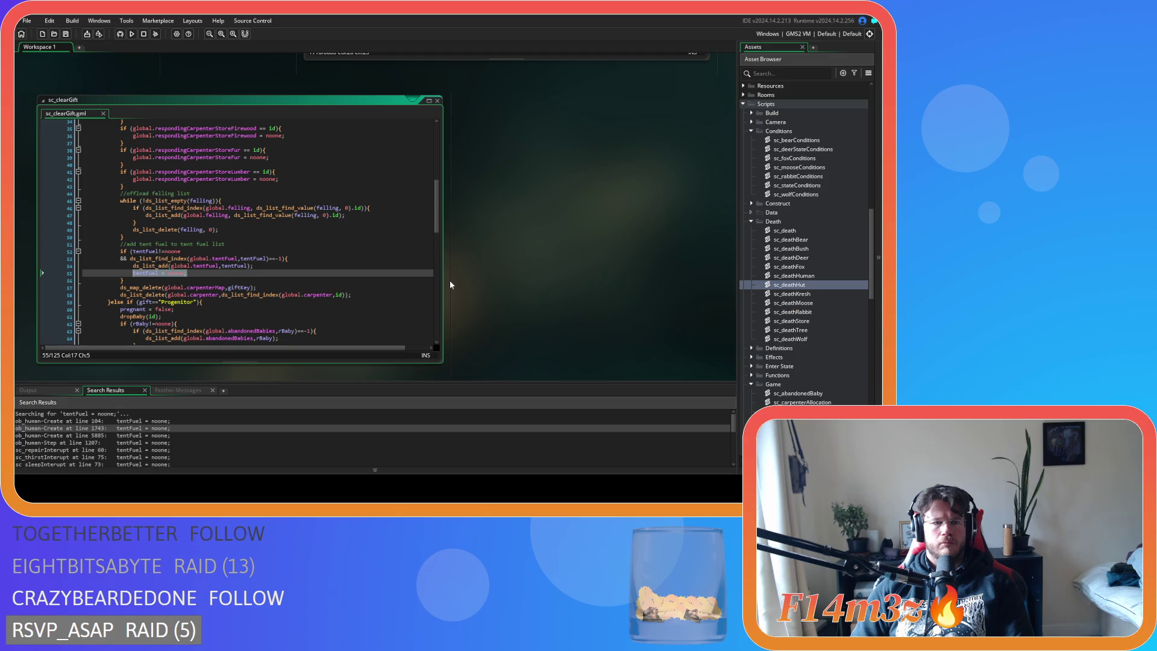
{"action": "scroll", "coordinate": [449, 281], "scroll_direction": "up", "scroll_amount": 5}
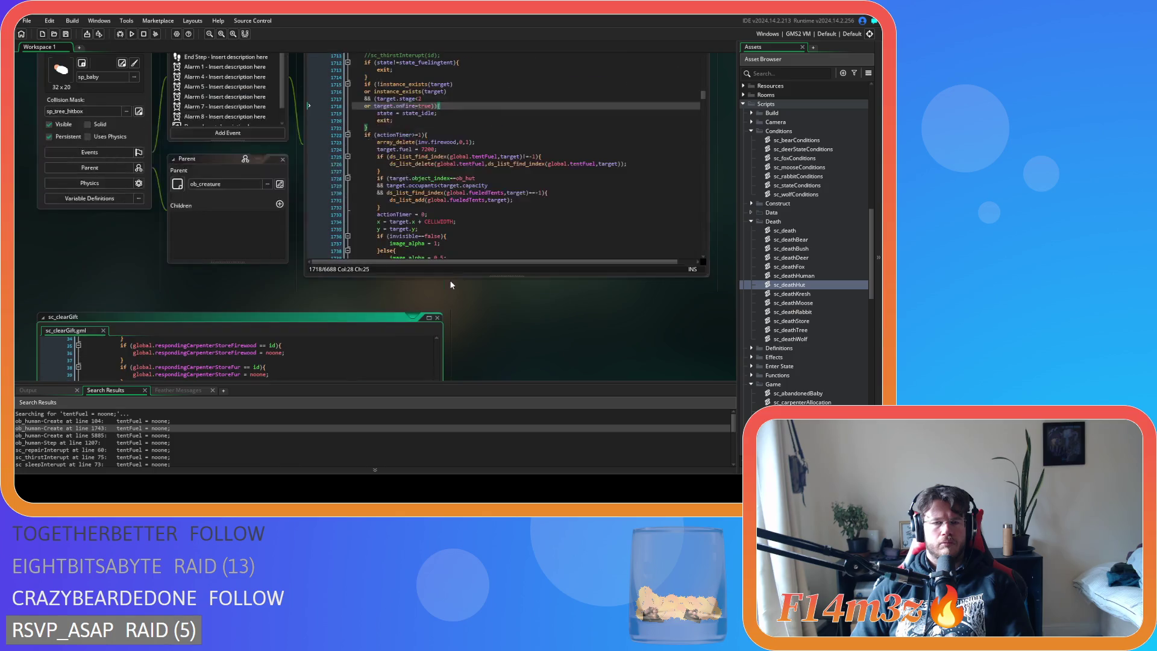
{"action": "left_click", "coordinate": [444, 195]}
{"action": "left_click", "coordinate": [460, 187]}
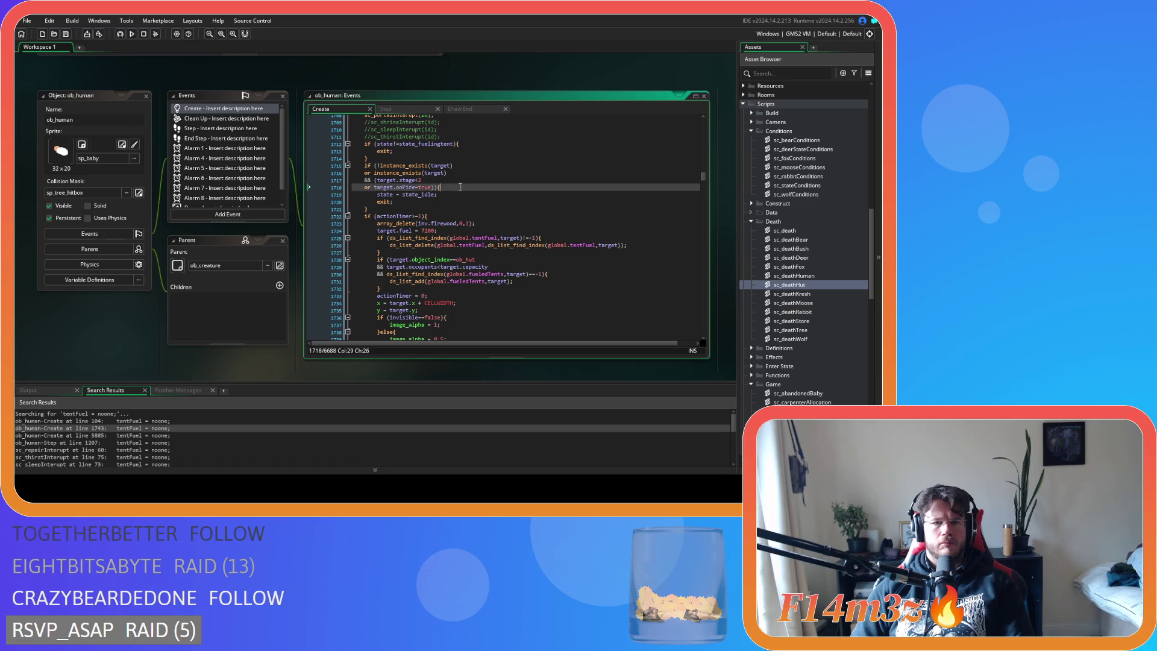
{"action": "key", "text": "Return"}
{"action": "key", "text": "ctrl+v"}
{"action": "key", "text": "ctrl+s"}
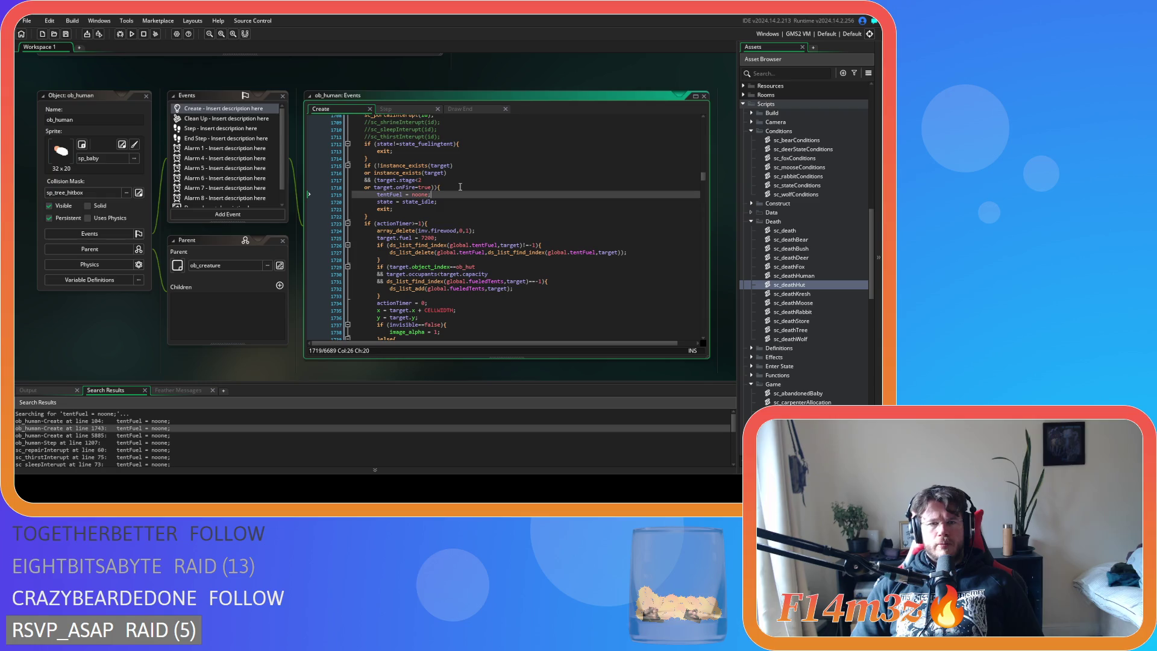
Review the instance_exists(target) check on line 1715 and open the sc_portalInterupt definition.
{"action": "scroll", "coordinate": [459, 187], "scroll_direction": "up", "scroll_amount": 2}
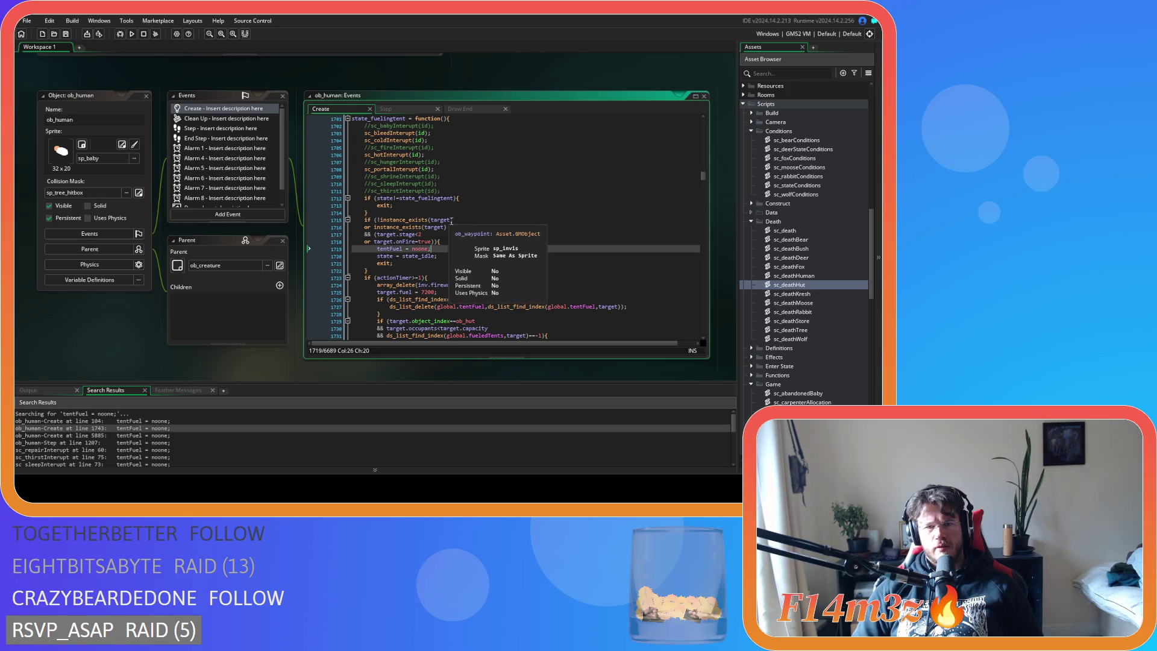
{"action": "left_click", "coordinate": [476, 226]}
{"action": "left_click", "coordinate": [476, 220]}
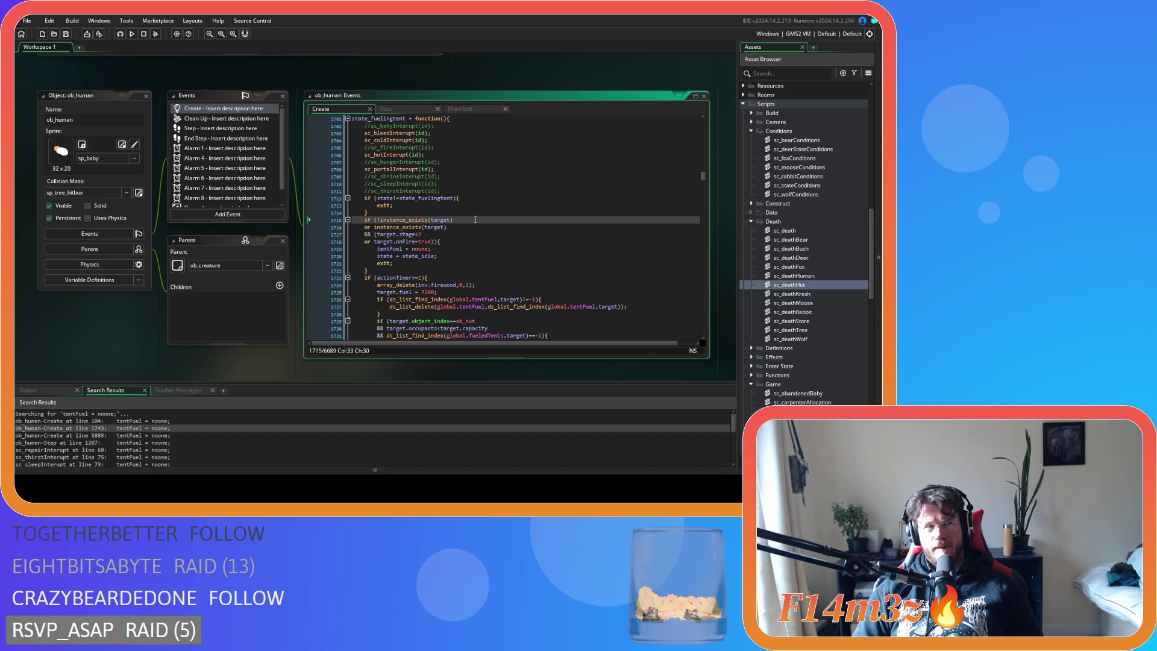
{"action": "left_click_drag", "start_coordinate": [476, 220], "coordinate": [377, 220]}
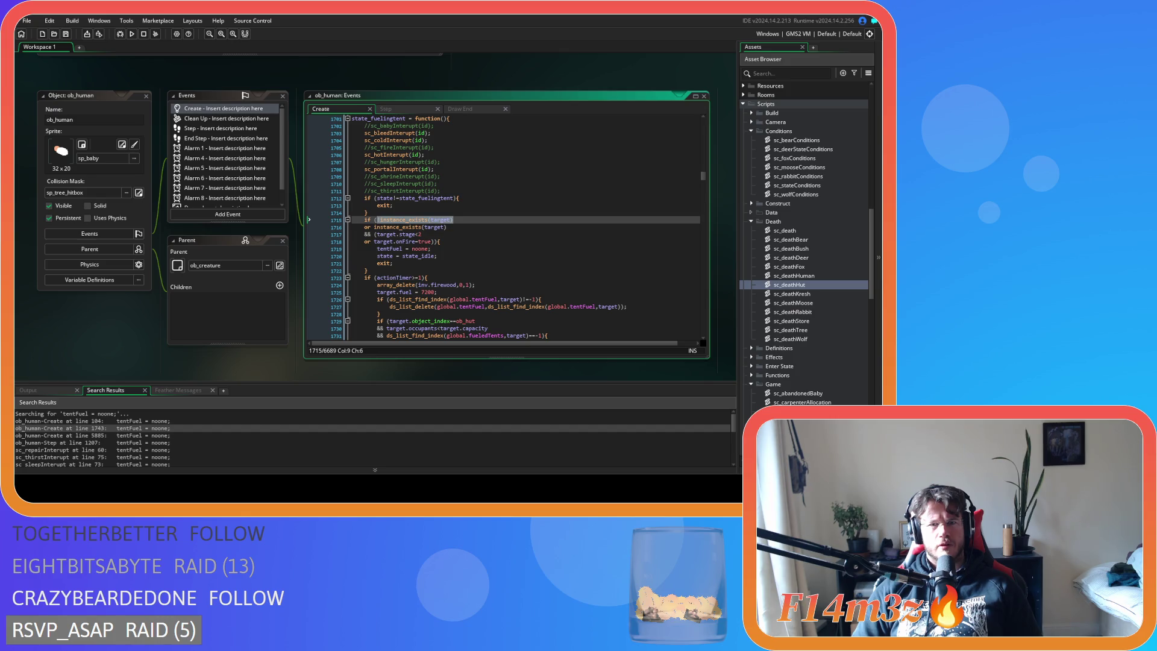
{"action": "left_click", "coordinate": [447, 227]}
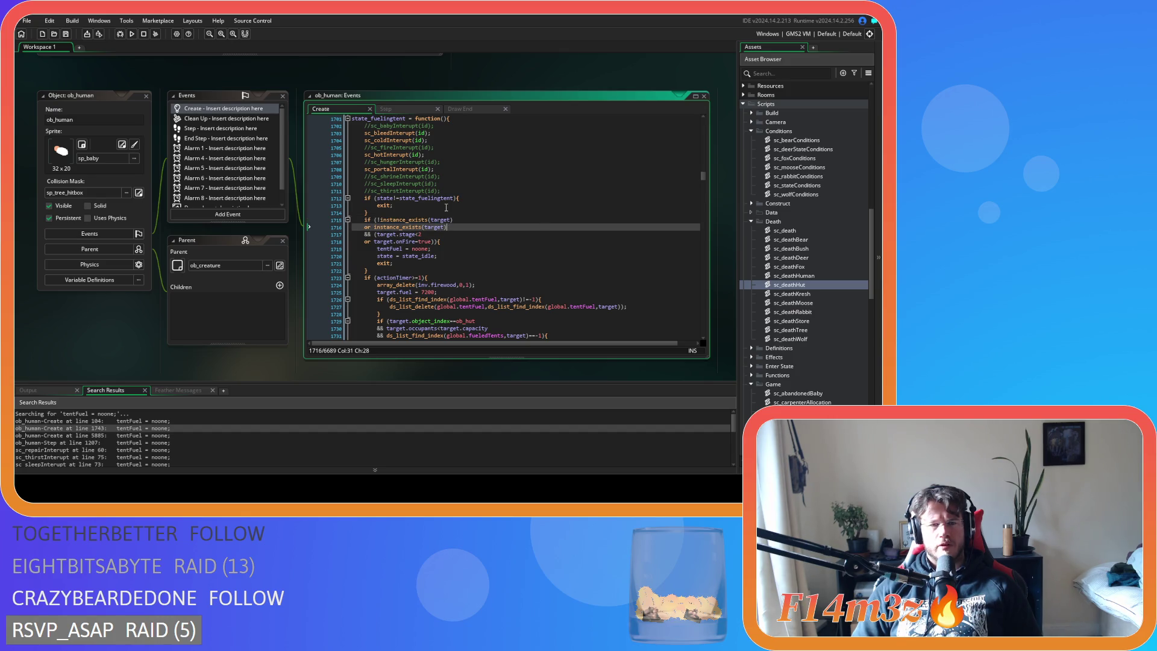
{"action": "mouse_move", "coordinate": [444, 221]}
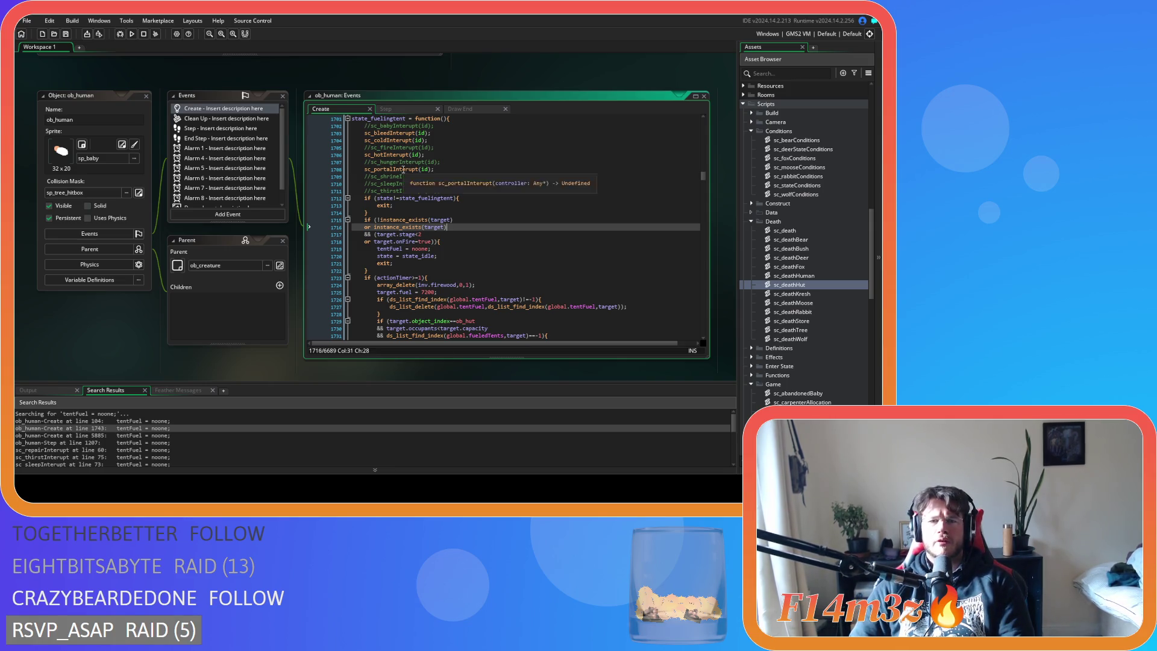
{"action": "middle_click", "coordinate": [420, 170]}
{"action": "scroll", "coordinate": [536, 179], "scroll_direction": "down", "scroll_amount": 10}
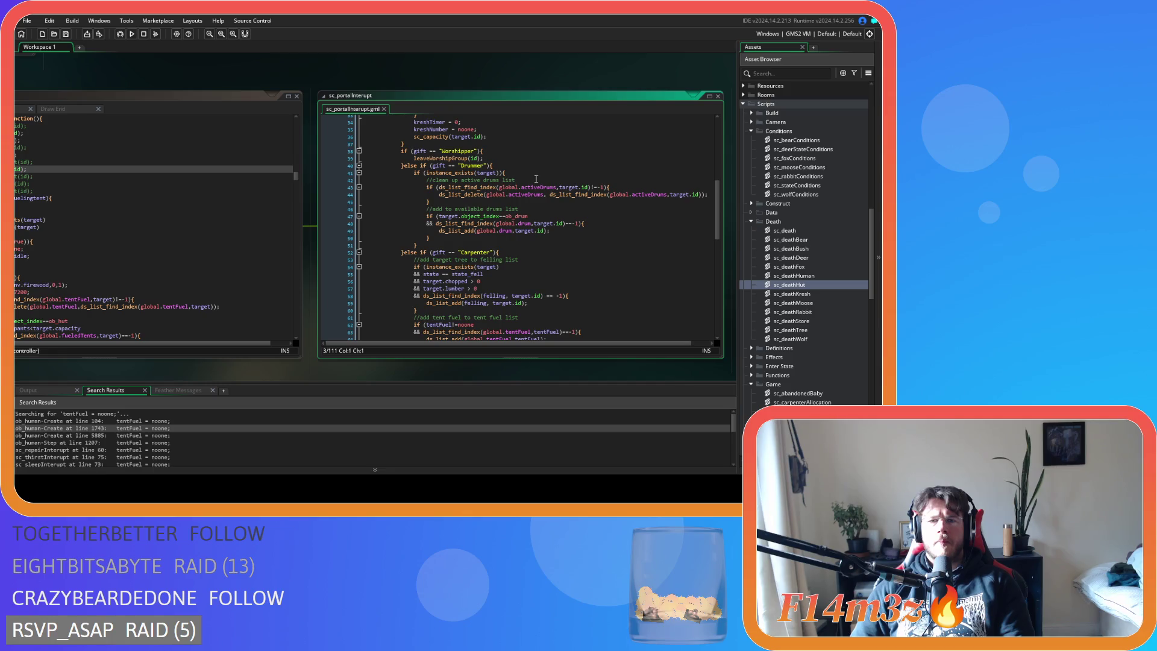
{"action": "scroll", "coordinate": [536, 179], "scroll_direction": "down", "scroll_amount": 10}
{"action": "scroll", "coordinate": [535, 179], "scroll_direction": "up", "scroll_amount": 5}
{"action": "left_click", "coordinate": [492, 220]}
{"action": "left_click", "coordinate": [494, 230]}
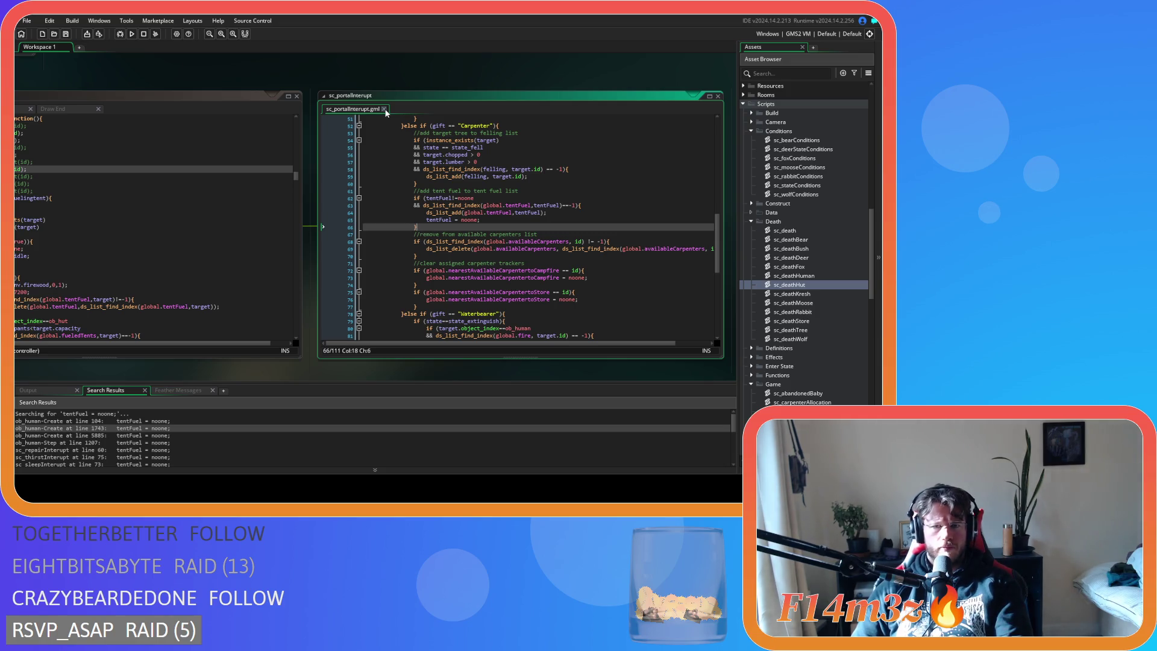
{"action": "left_click", "coordinate": [384, 109]}
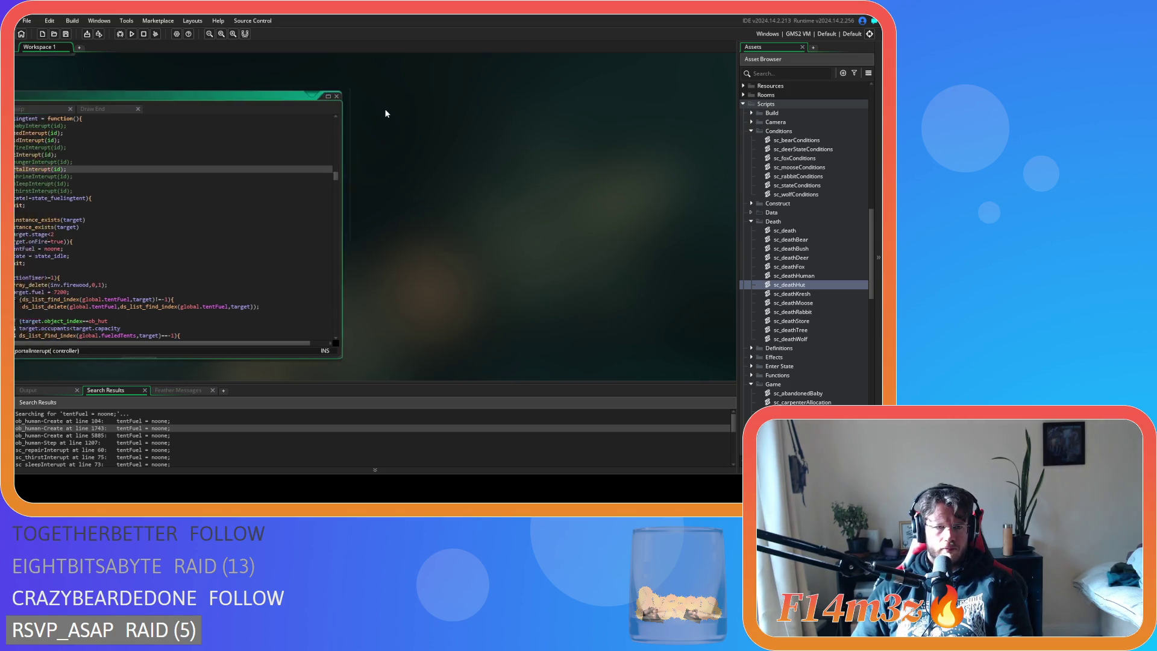
{"action": "left_click", "coordinate": [487, 204]}
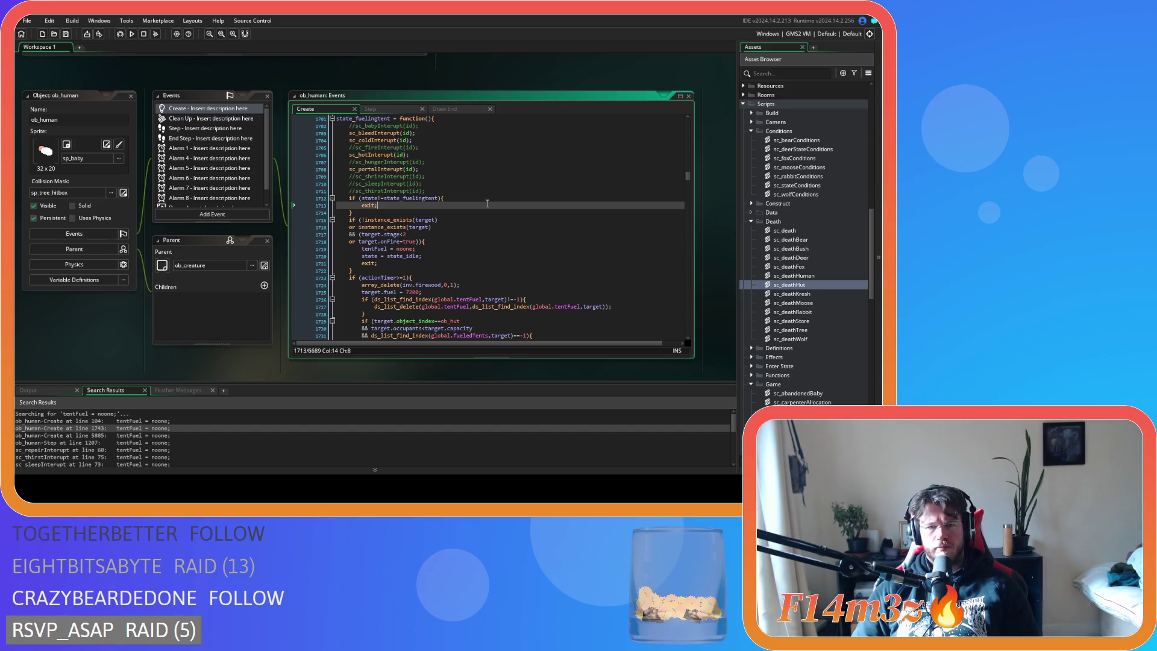
Jump to Create line 1743 and duplicate the if-block removing the target from the tentFuel list.
{"action": "scroll", "coordinate": [487, 204], "scroll_direction": "down", "scroll_amount": 4}
{"action": "scroll", "coordinate": [486, 204], "scroll_direction": "down", "scroll_amount": 4}
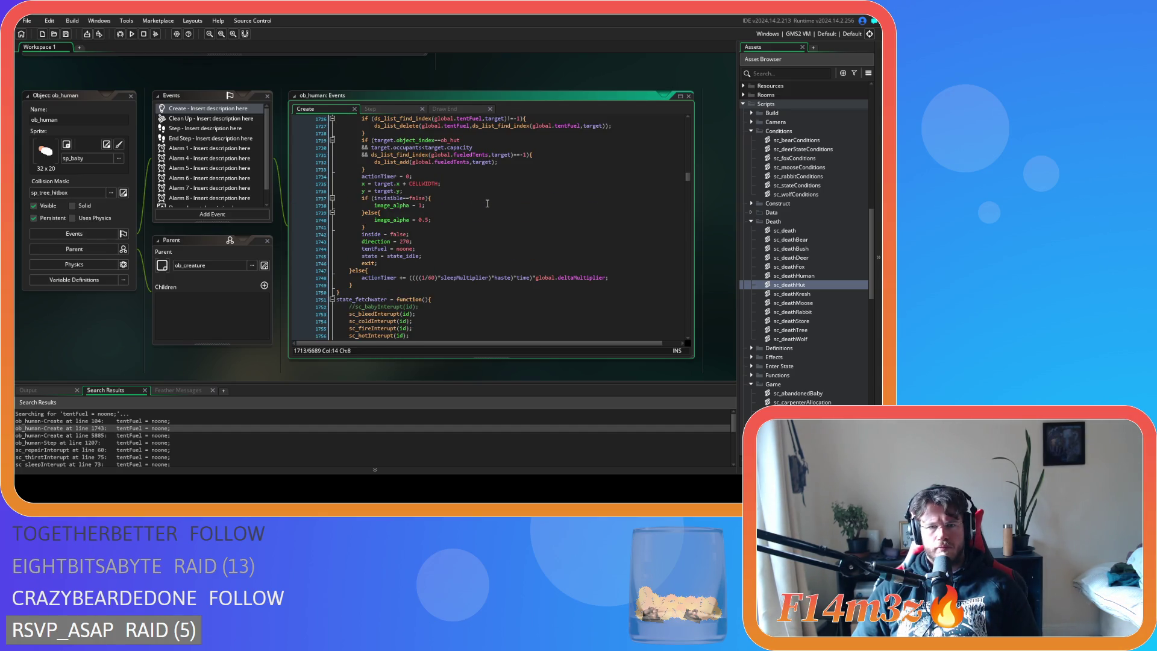
{"action": "scroll", "coordinate": [486, 204], "scroll_direction": "up", "scroll_amount": 3}
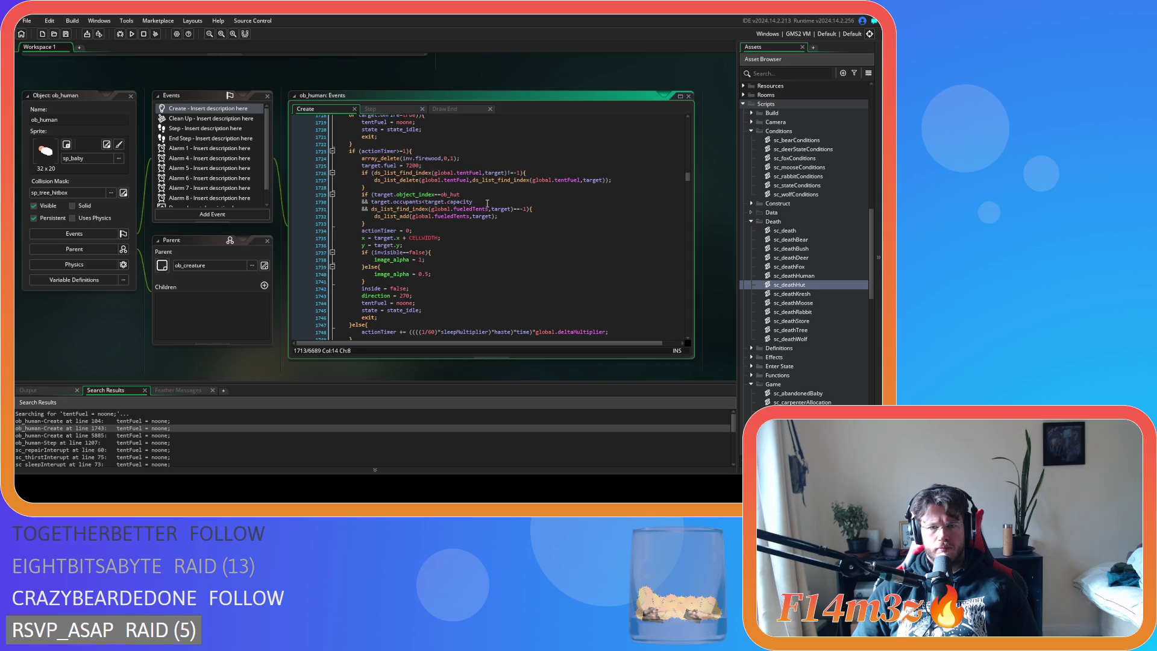
{"action": "double_click", "coordinate": [153, 429]}
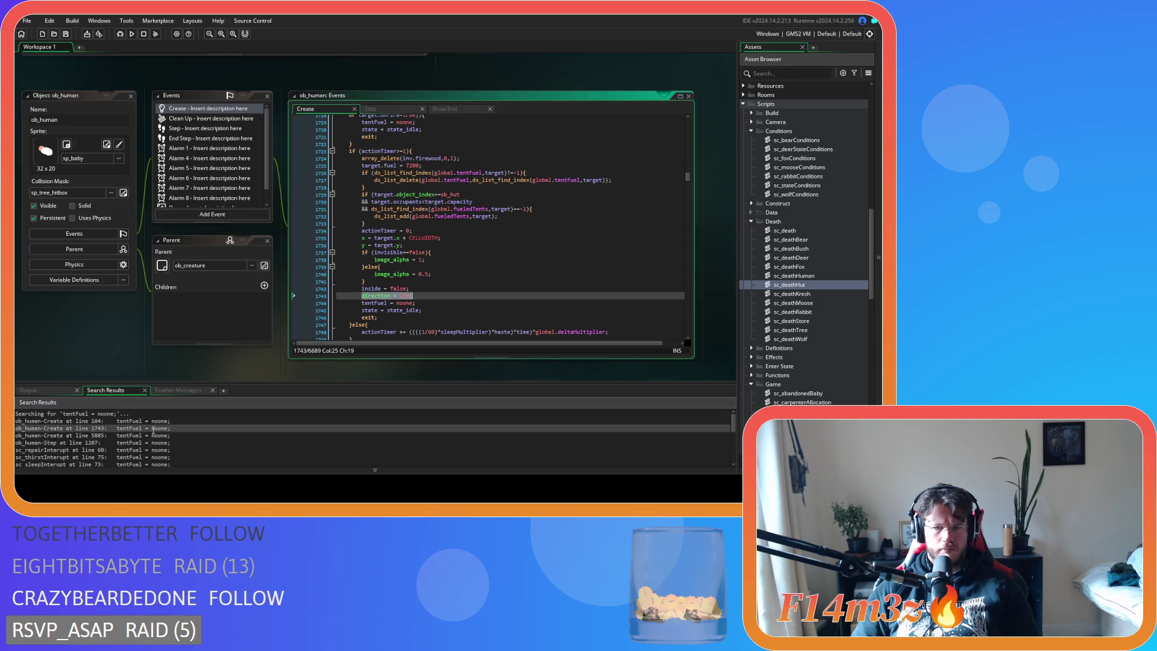
{"action": "left_click", "coordinate": [437, 303]}
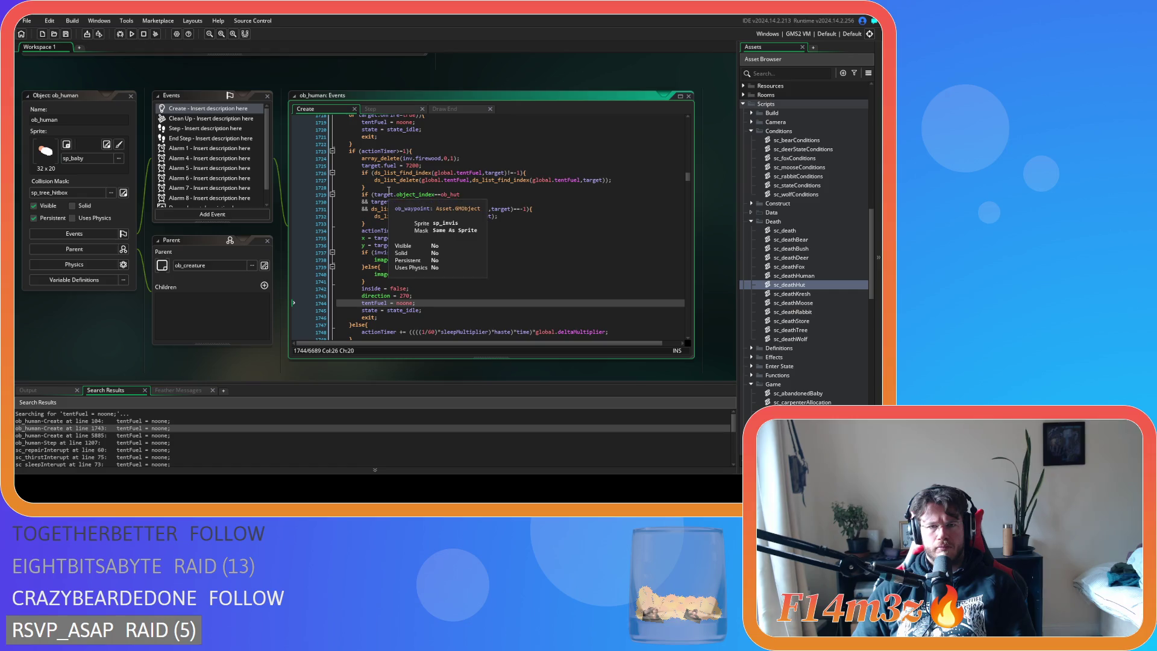
{"action": "mouse_move", "coordinate": [387, 191]}
{"action": "left_click_drag", "start_coordinate": [388, 190], "coordinate": [362, 173]}
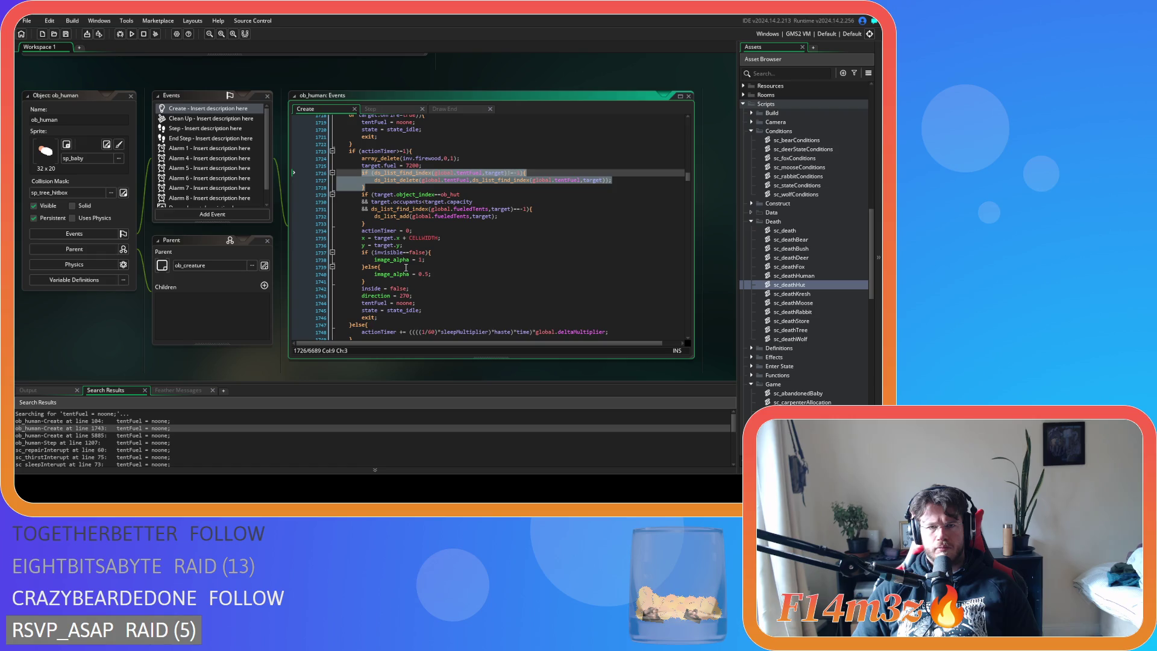
{"action": "key", "text": "ctrl+d"}
Replace tentFuel with global.carpentersFuelingTents in the duplicated condition and delete call.
{"action": "double_click", "coordinate": [464, 194]}
{"action": "type", "text": "carp"}
{"action": "key", "text": "Down"}
{"action": "key", "text": "Down"}
{"action": "key", "text": "Down"}
{"action": "key", "text": "Return"}
{"action": "double_click", "coordinate": [486, 194]}
{"action": "key", "text": "ctrl+c"}
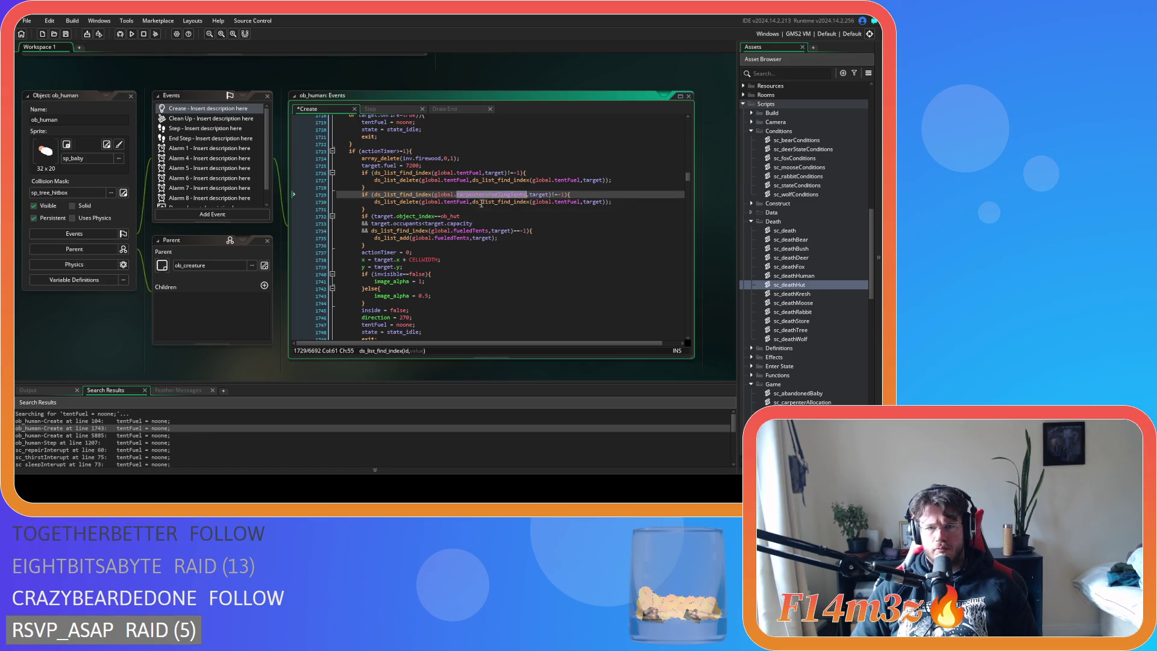
{"action": "double_click", "coordinate": [464, 202]}
{"action": "key", "text": "ctrl+v"}
{"action": "double_click", "coordinate": [603, 201]}
{"action": "key", "text": "ctrl+v"}
Make the duplicated lines use the human's own id instead of target.
{"action": "left_click", "coordinate": [540, 195]}
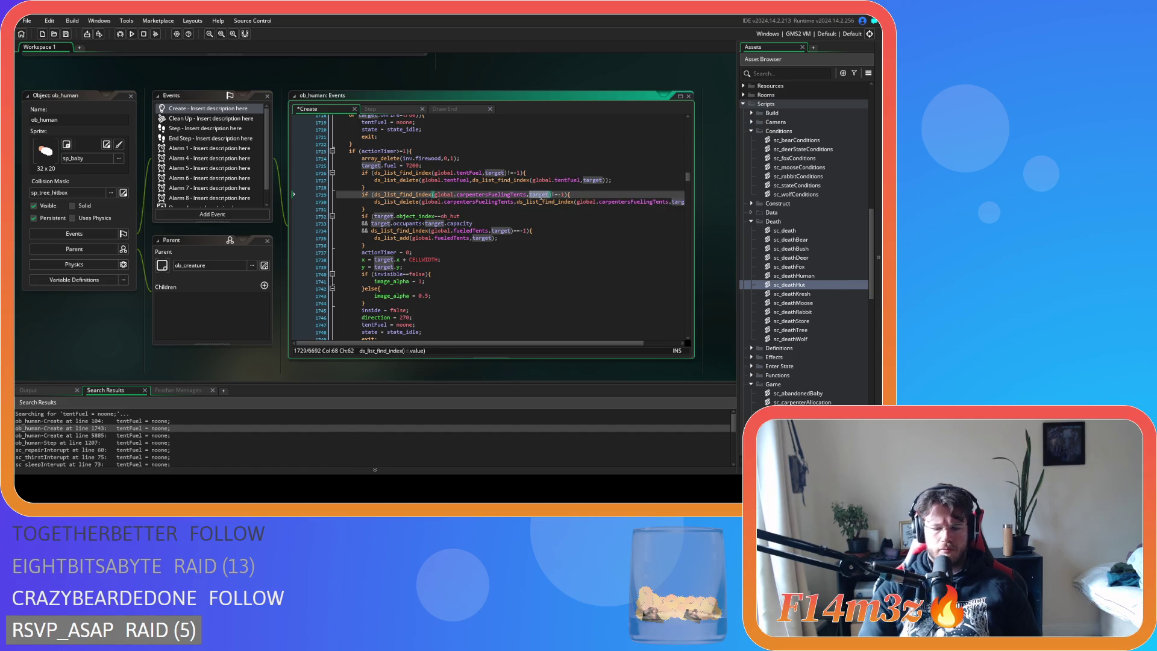
{"action": "type", "text": "id"}
{"action": "left_click", "coordinate": [488, 202]}
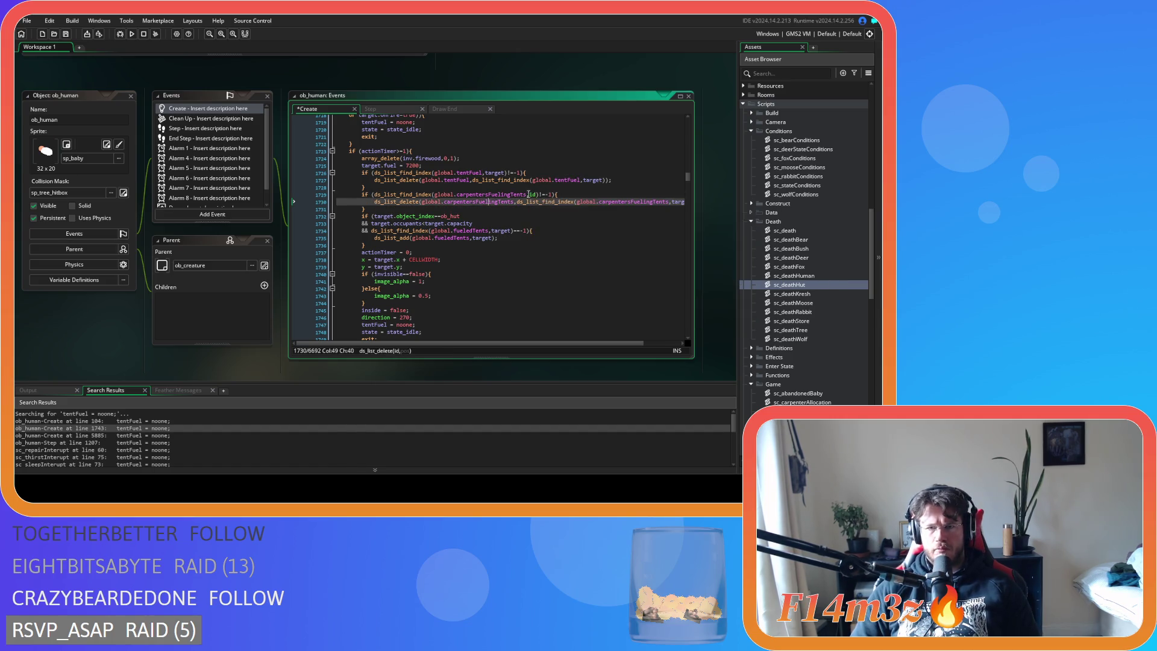
{"action": "left_click", "coordinate": [535, 195]}
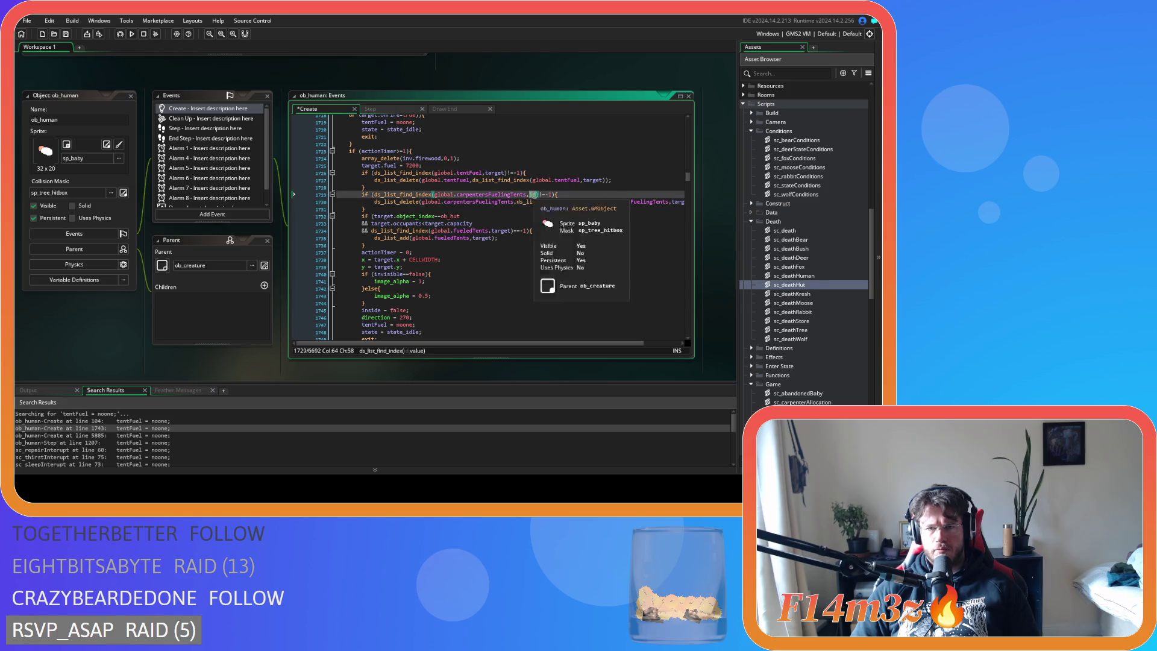
{"action": "left_click_drag", "start_coordinate": [581, 344], "coordinate": [617, 345]}
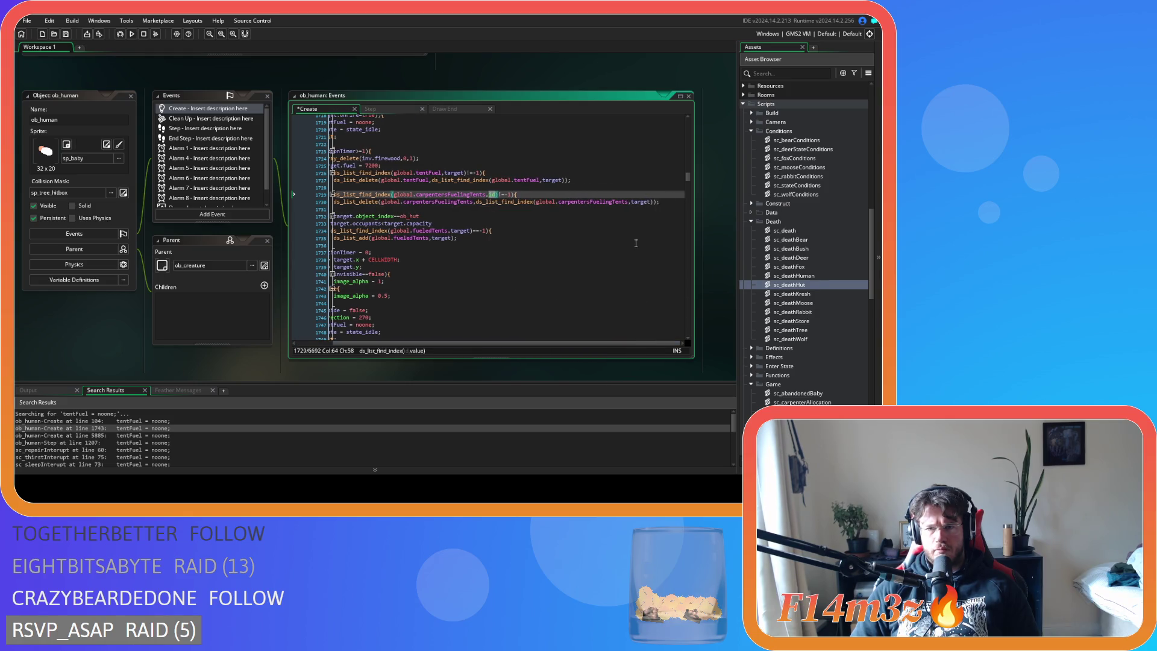
{"action": "left_click", "coordinate": [635, 202]}
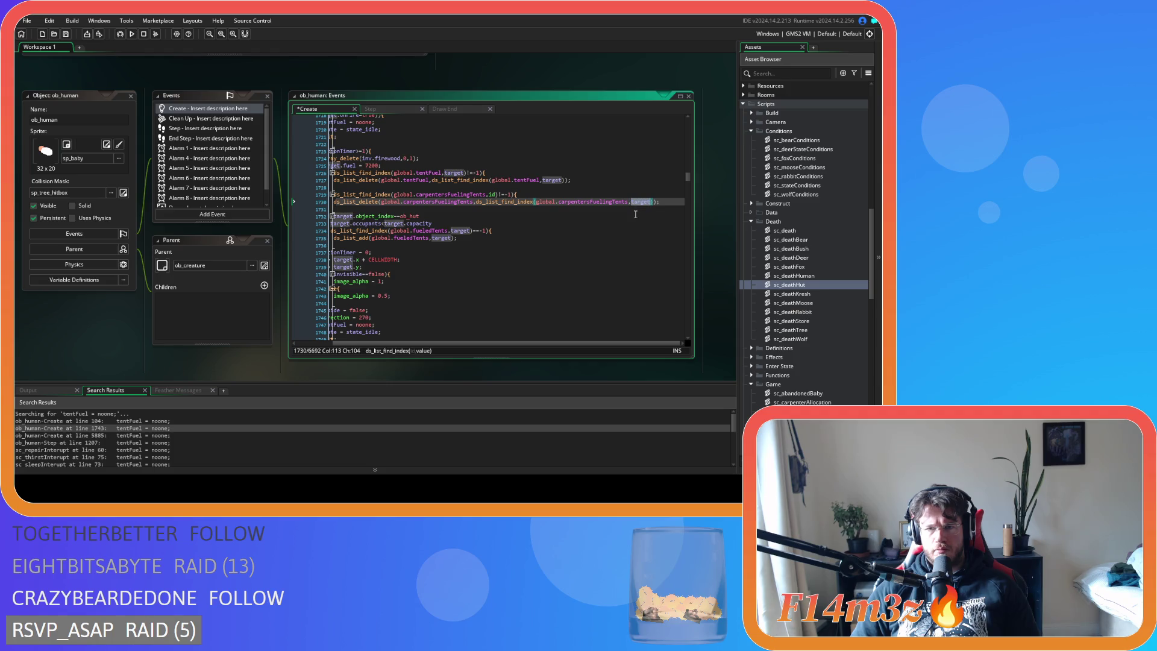
{"action": "key", "text": "ctrl+z"}
{"action": "key", "text": "ctrl+z"}
{"action": "key", "text": "ctrl+z"}
{"action": "key", "text": "ctrl+z"}
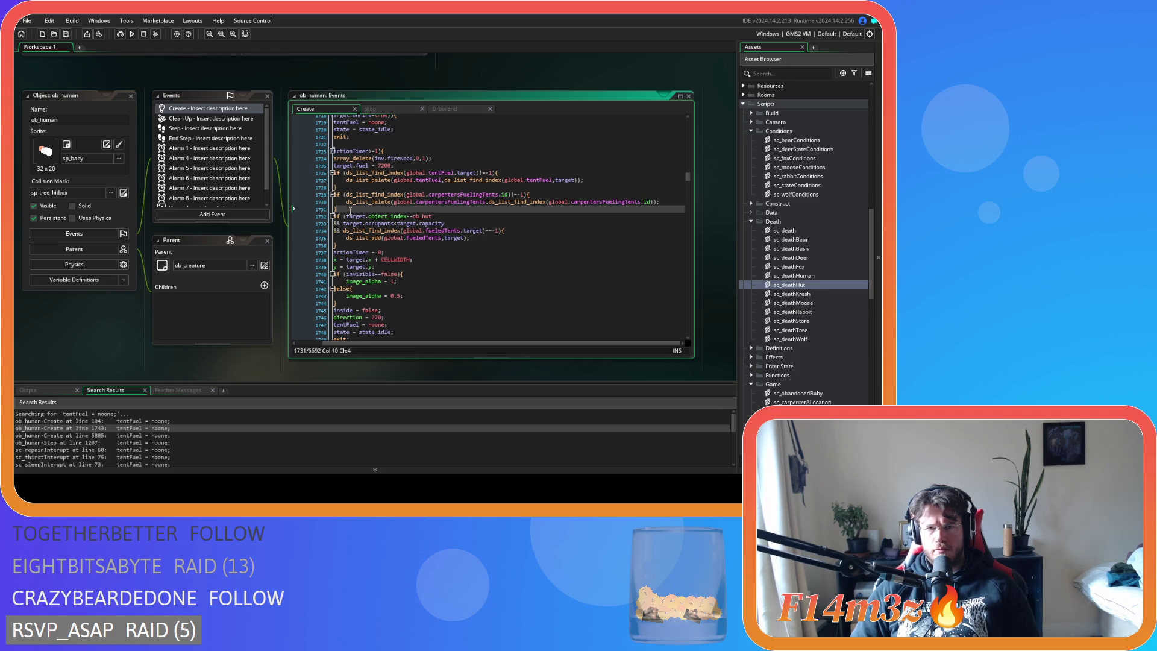
Copy the carpentersFuelingTents lines and jump to the tentFuel reset at line 5885.
{"action": "right_click", "coordinate": [382, 201]}
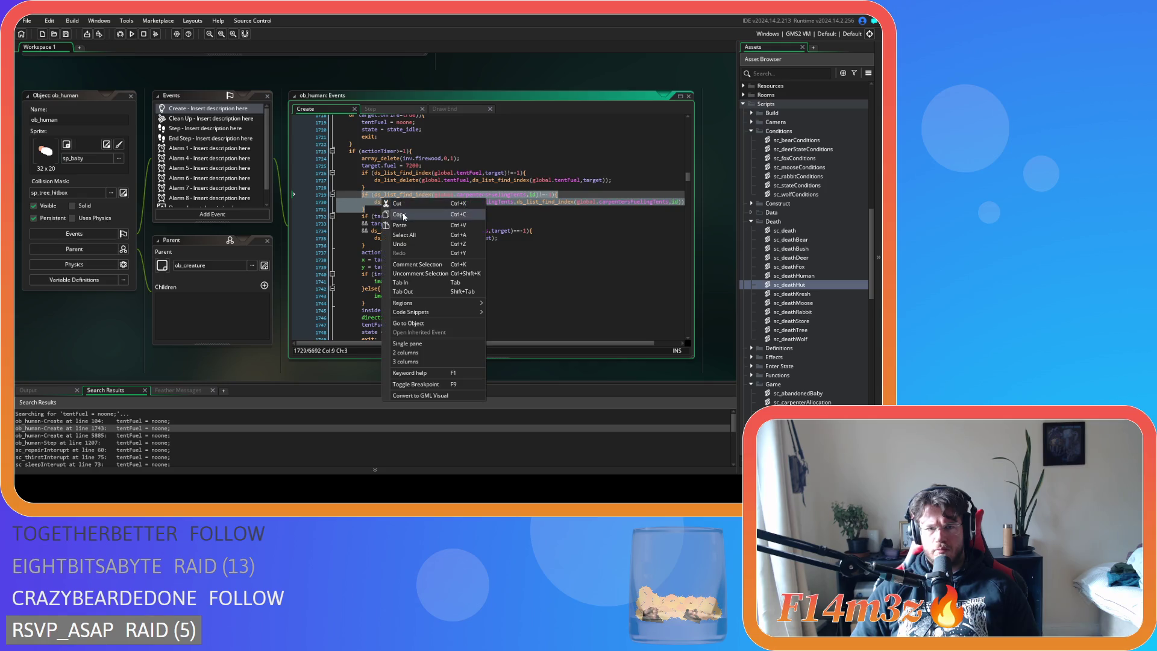
{"action": "left_click", "coordinate": [418, 203]}
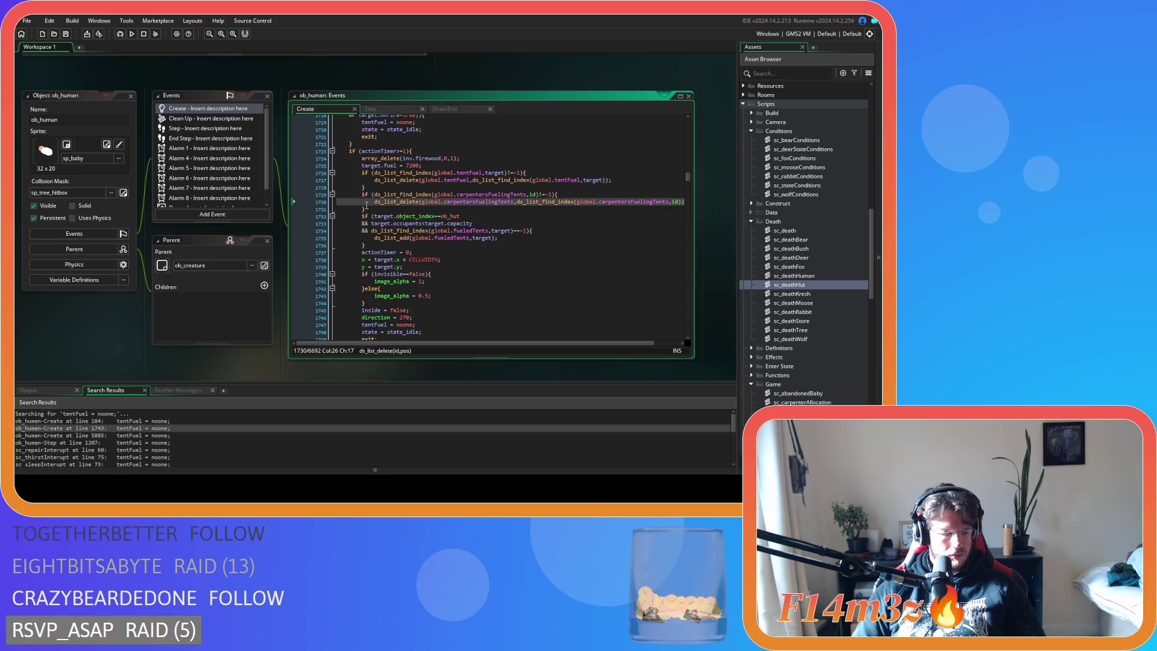
{"action": "left_click", "coordinate": [473, 224]}
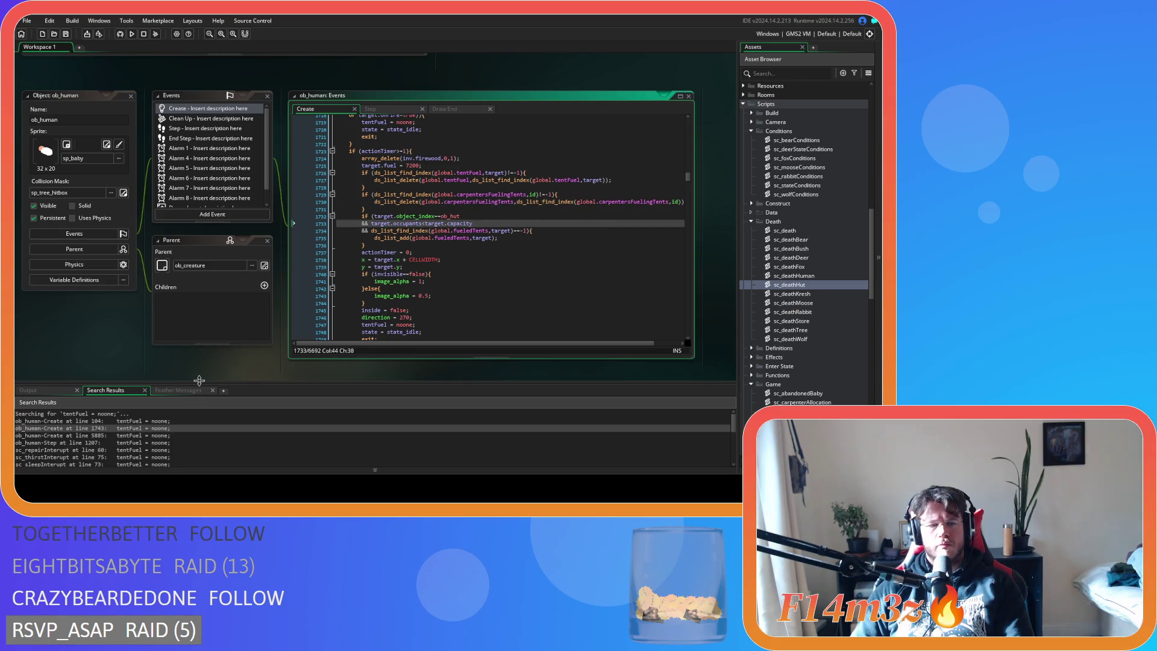
{"action": "left_click", "coordinate": [140, 435]}
{"action": "double_click", "coordinate": [140, 435]}
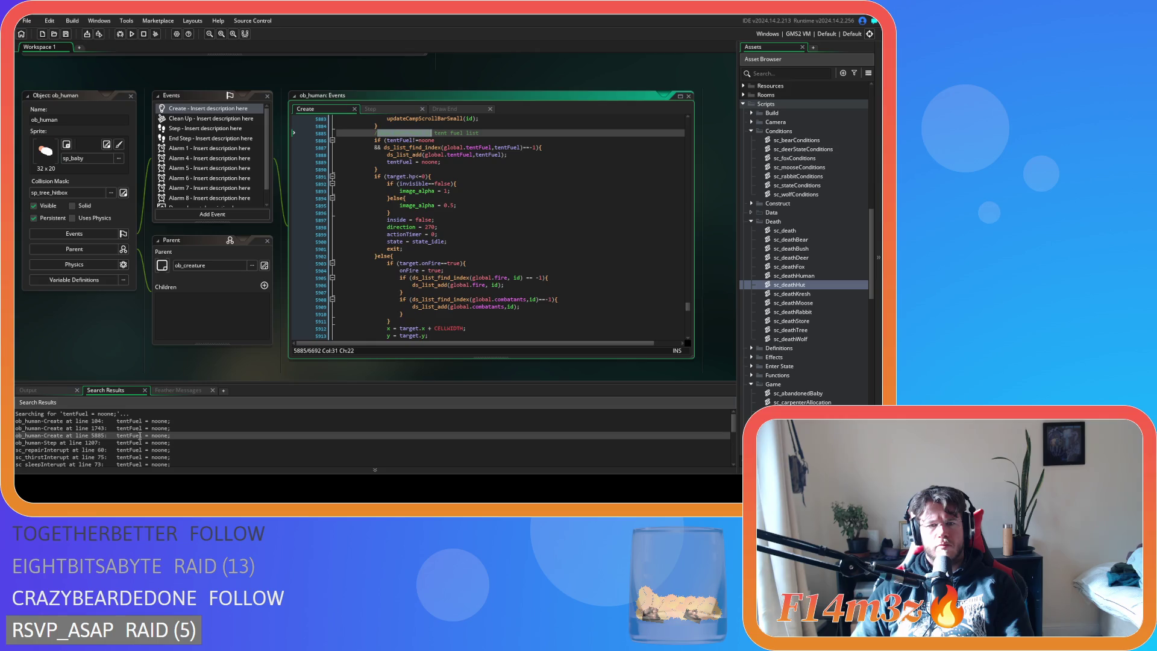
{"action": "scroll", "coordinate": [410, 298], "scroll_direction": "up", "scroll_amount": 6}
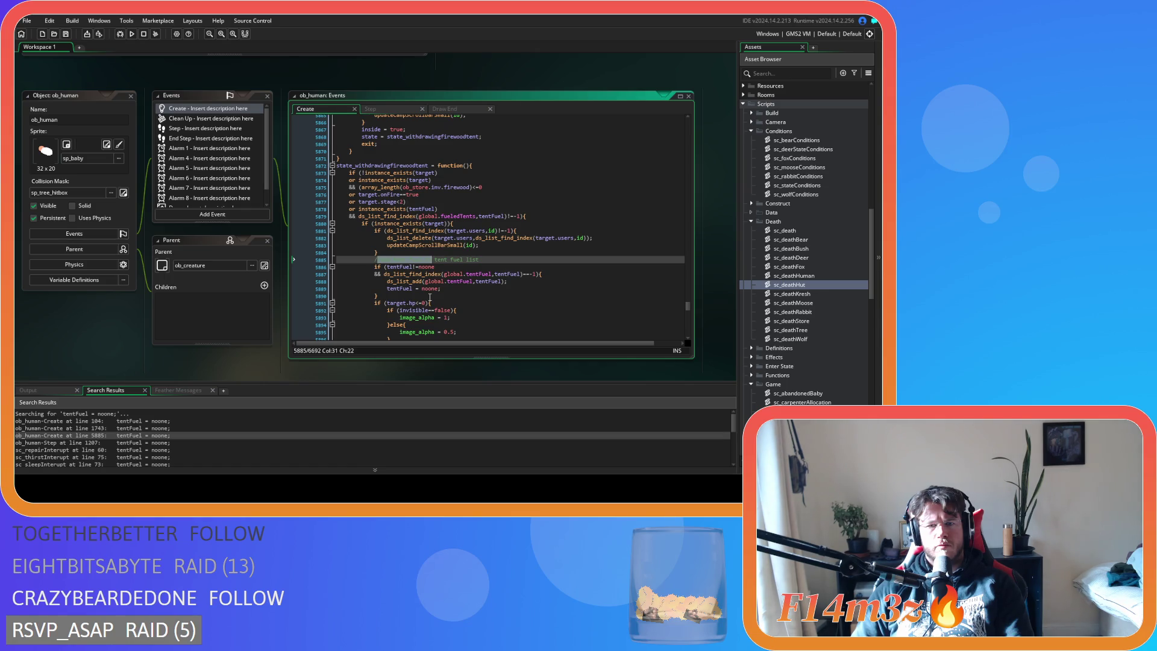
{"action": "scroll", "coordinate": [429, 297], "scroll_direction": "down", "scroll_amount": 4}
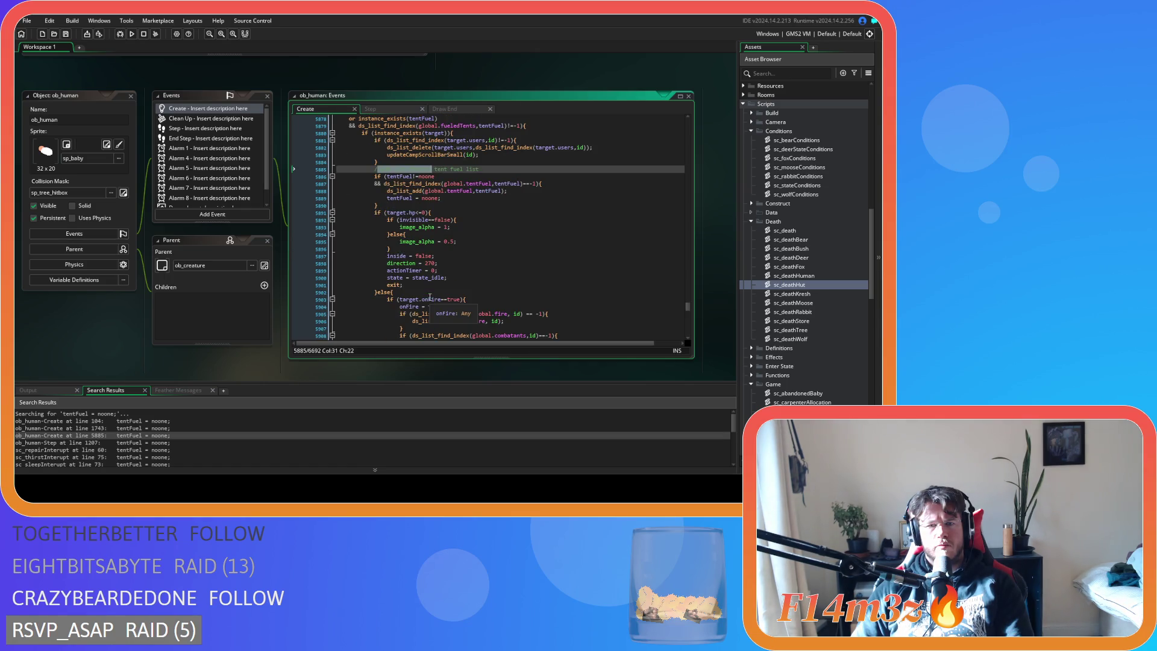
{"action": "scroll", "coordinate": [430, 297], "scroll_direction": "up", "scroll_amount": 4}
{"action": "scroll", "coordinate": [430, 297], "scroll_direction": "down", "scroll_amount": 1}
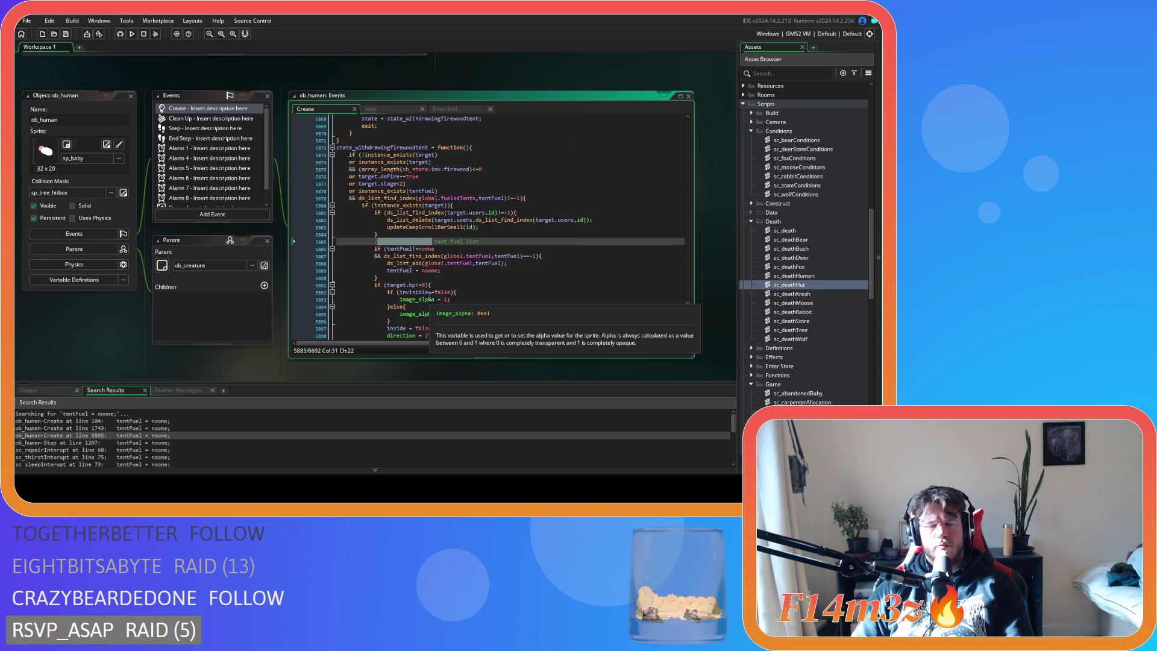
{"action": "scroll", "coordinate": [430, 297], "scroll_direction": "down", "scroll_amount": 4}
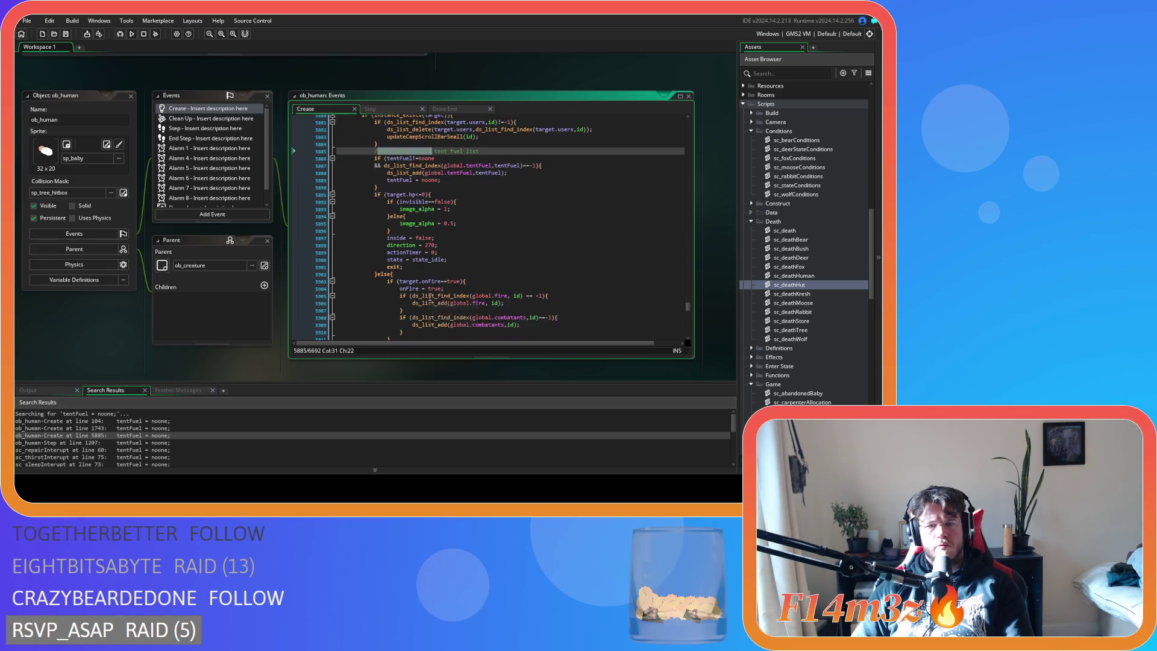
{"action": "scroll", "coordinate": [429, 297], "scroll_direction": "down", "scroll_amount": 4}
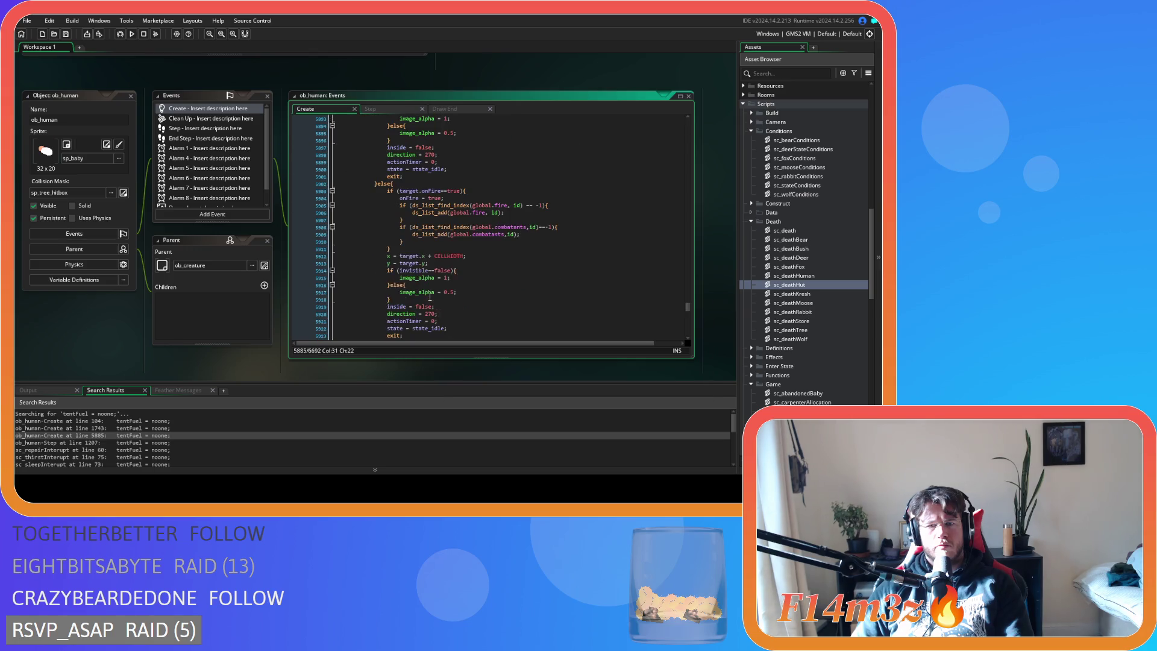
{"action": "scroll", "coordinate": [430, 297], "scroll_direction": "up", "scroll_amount": 7}
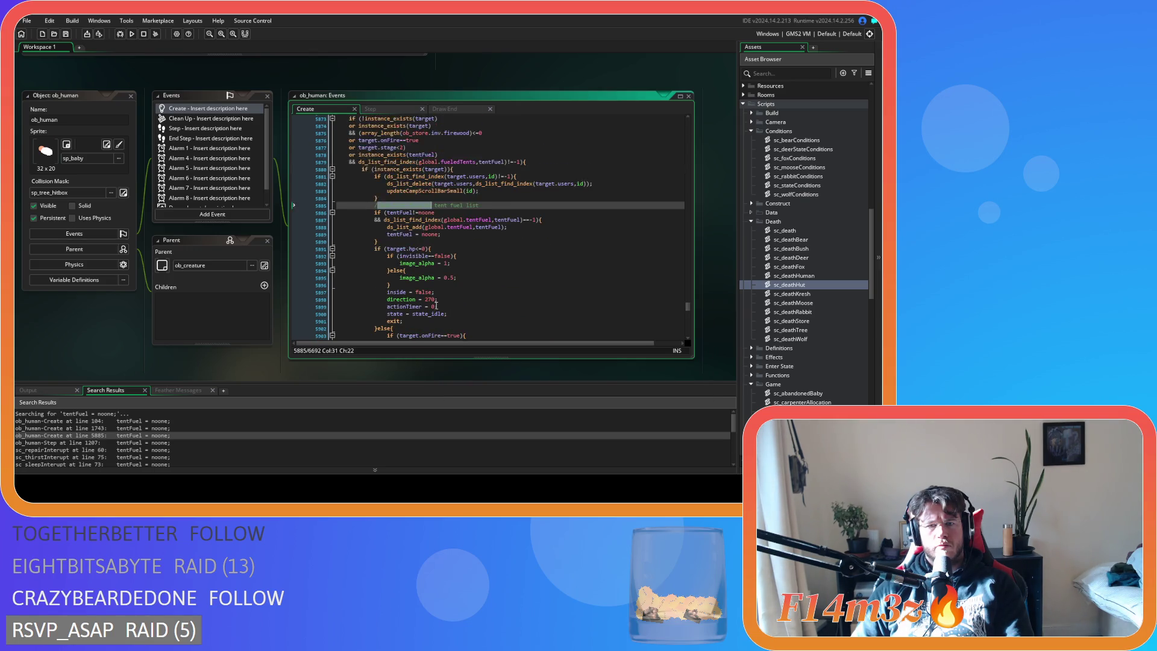
{"action": "left_click", "coordinate": [476, 187]}
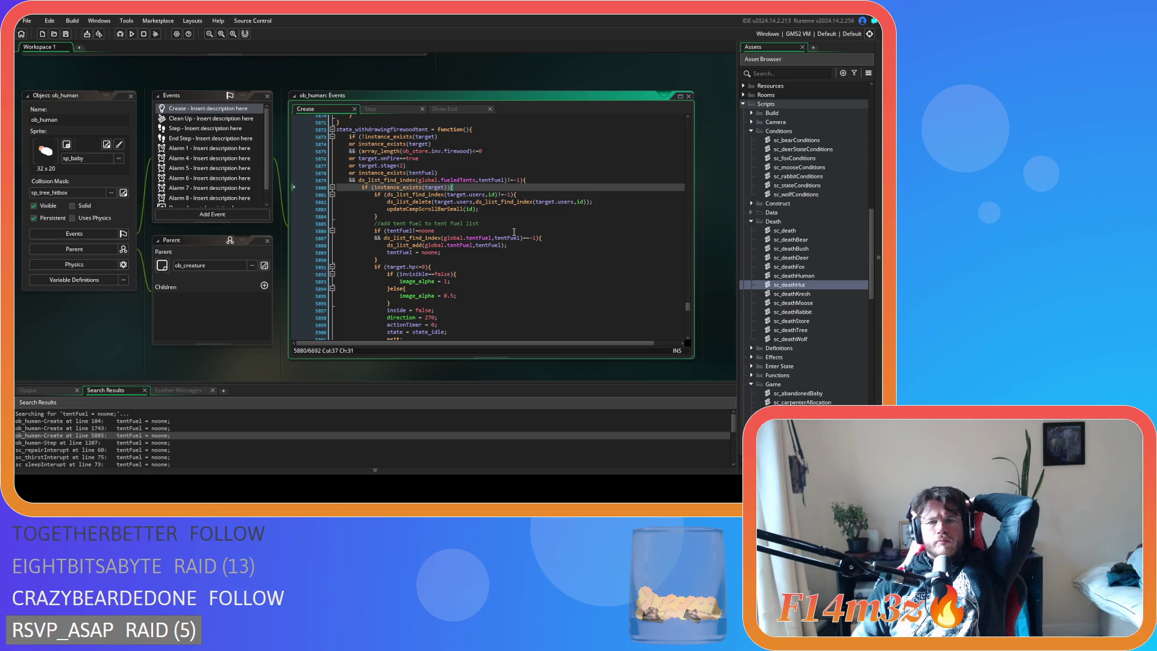
{"action": "scroll", "coordinate": [514, 232], "scroll_direction": "down", "scroll_amount": 10}
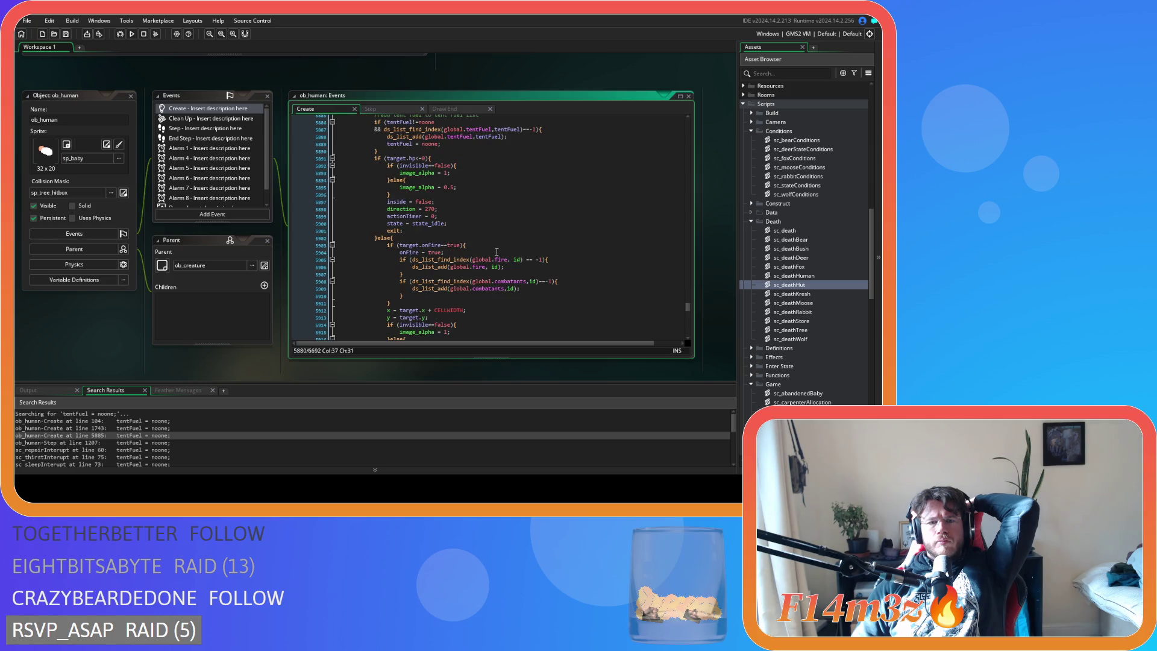
{"action": "scroll", "coordinate": [497, 251], "scroll_direction": "up", "scroll_amount": 9}
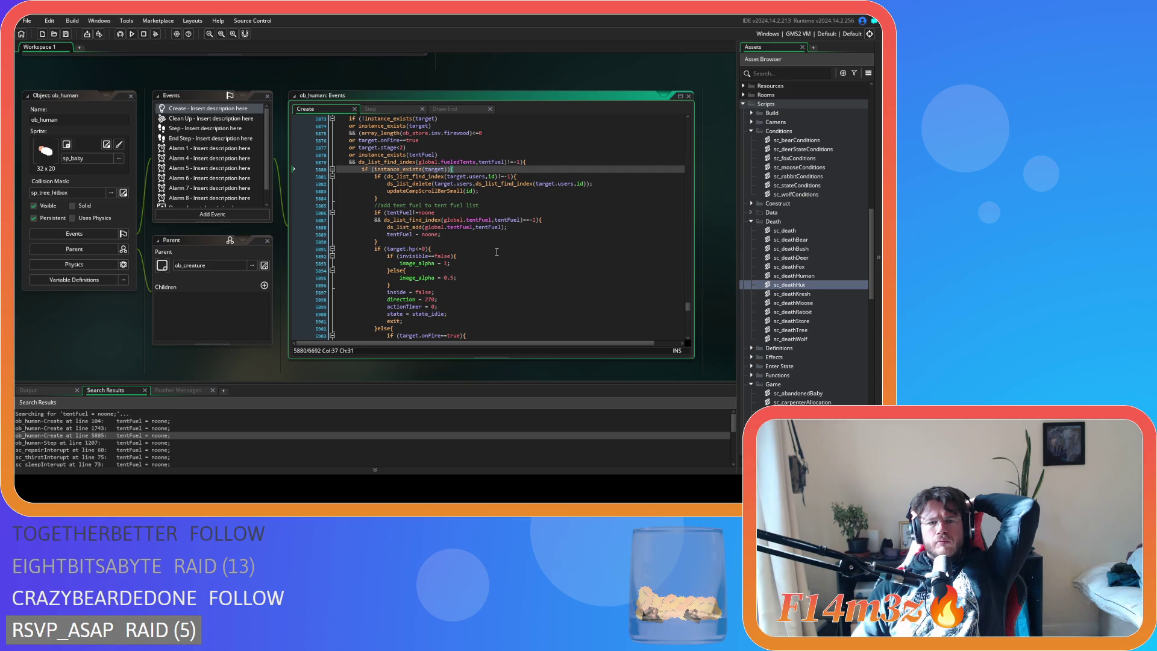
{"action": "scroll", "coordinate": [496, 252], "scroll_direction": "down", "scroll_amount": 3}
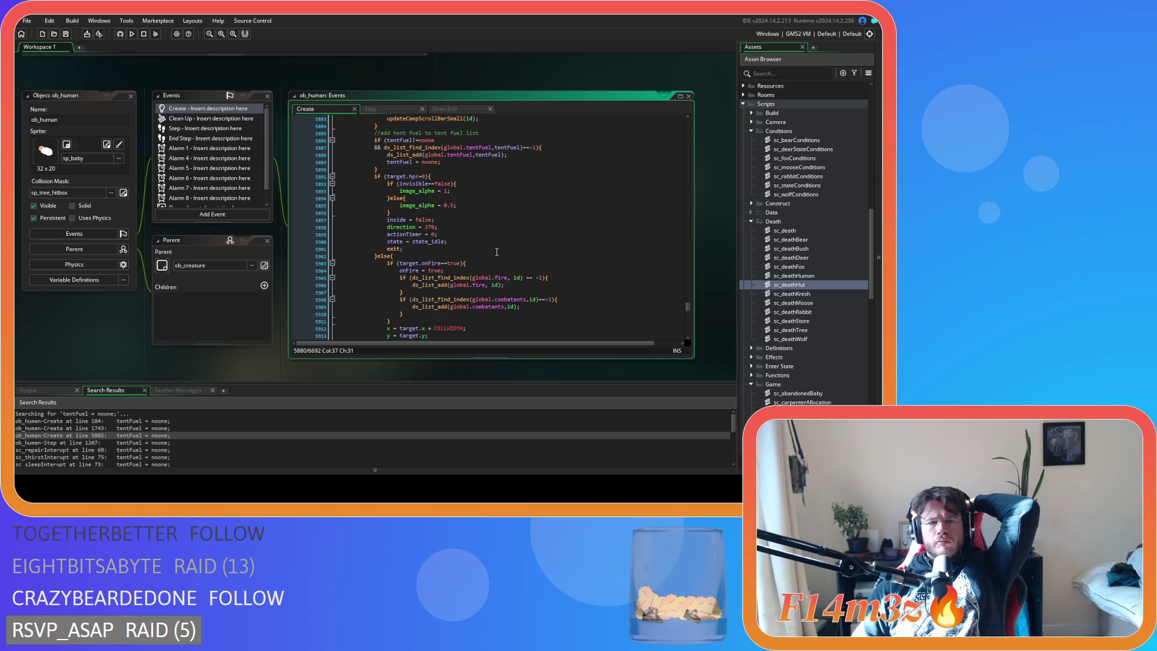
{"action": "scroll", "coordinate": [496, 252], "scroll_direction": "down", "scroll_amount": 5}
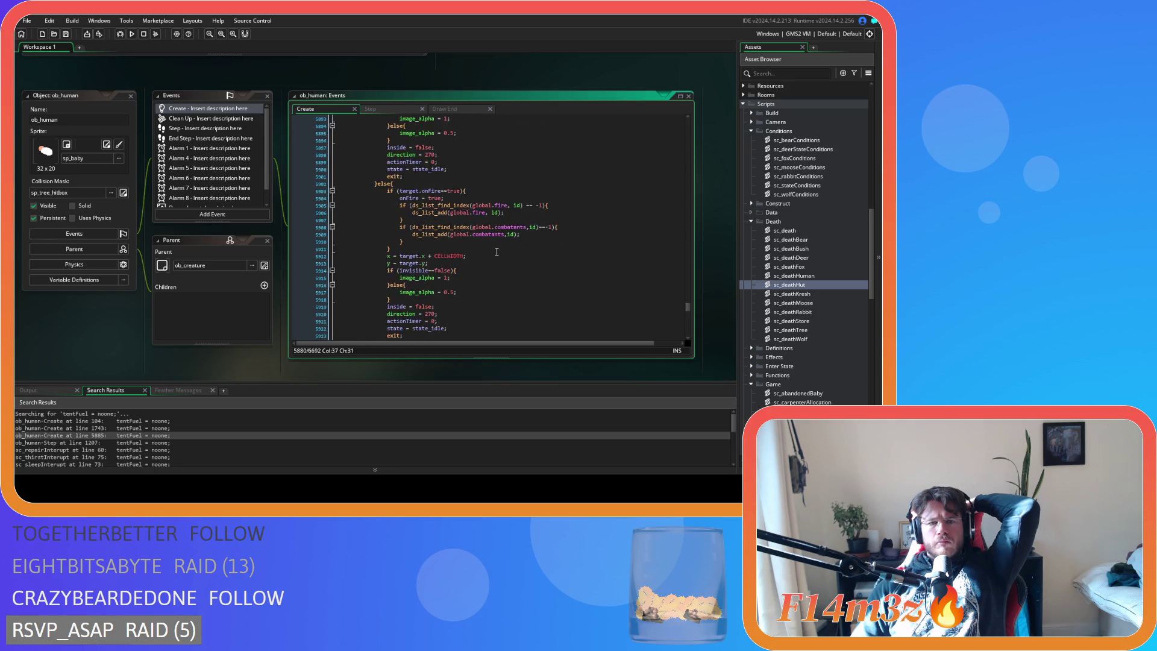
{"action": "scroll", "coordinate": [496, 252], "scroll_direction": "up", "scroll_amount": 2}
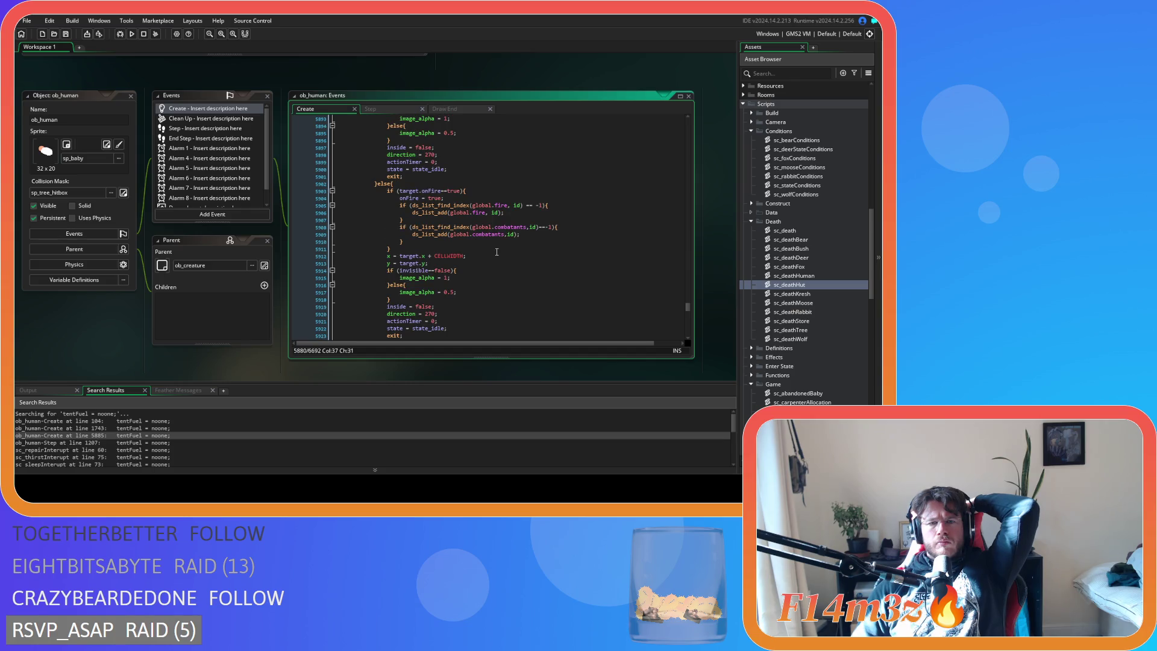
{"action": "scroll", "coordinate": [496, 252], "scroll_direction": "down", "scroll_amount": 2}
{"action": "scroll", "coordinate": [497, 252], "scroll_direction": "up", "scroll_amount": 6}
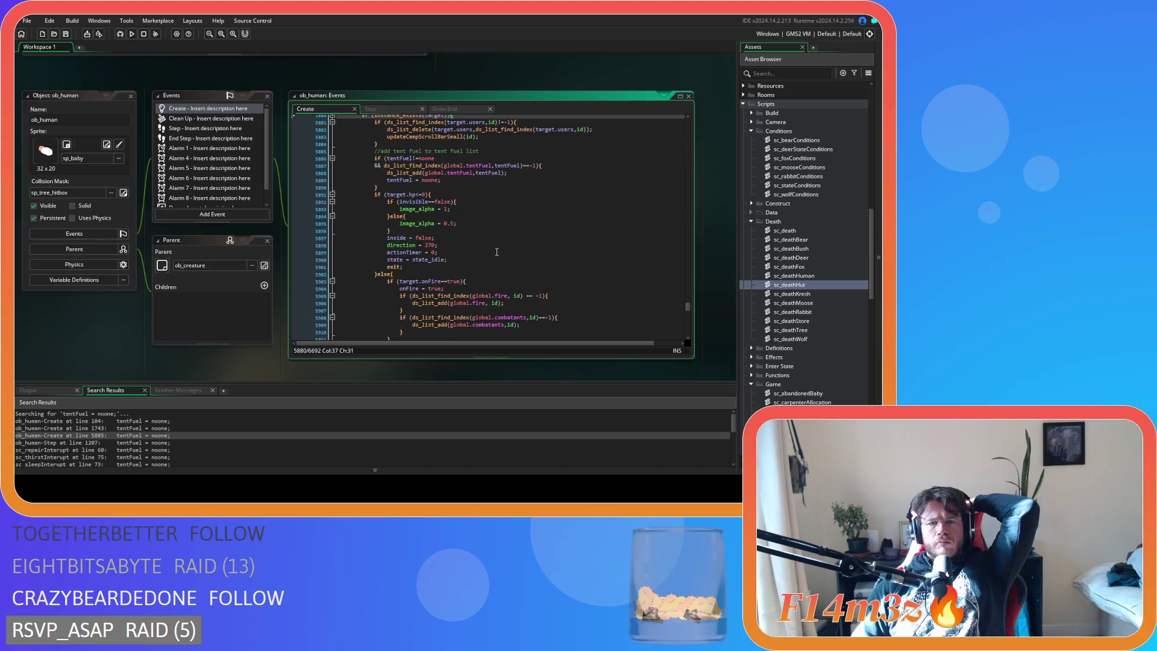
{"action": "left_click", "coordinate": [376, 275]}
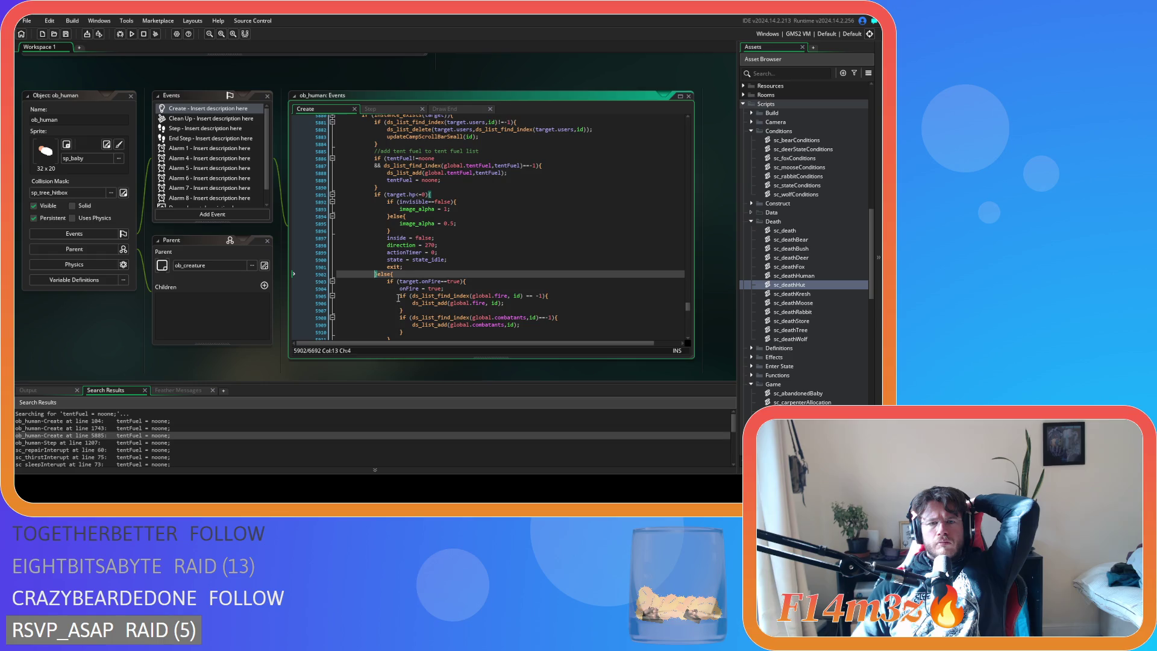
{"action": "scroll", "coordinate": [430, 308], "scroll_direction": "up", "scroll_amount": 1}
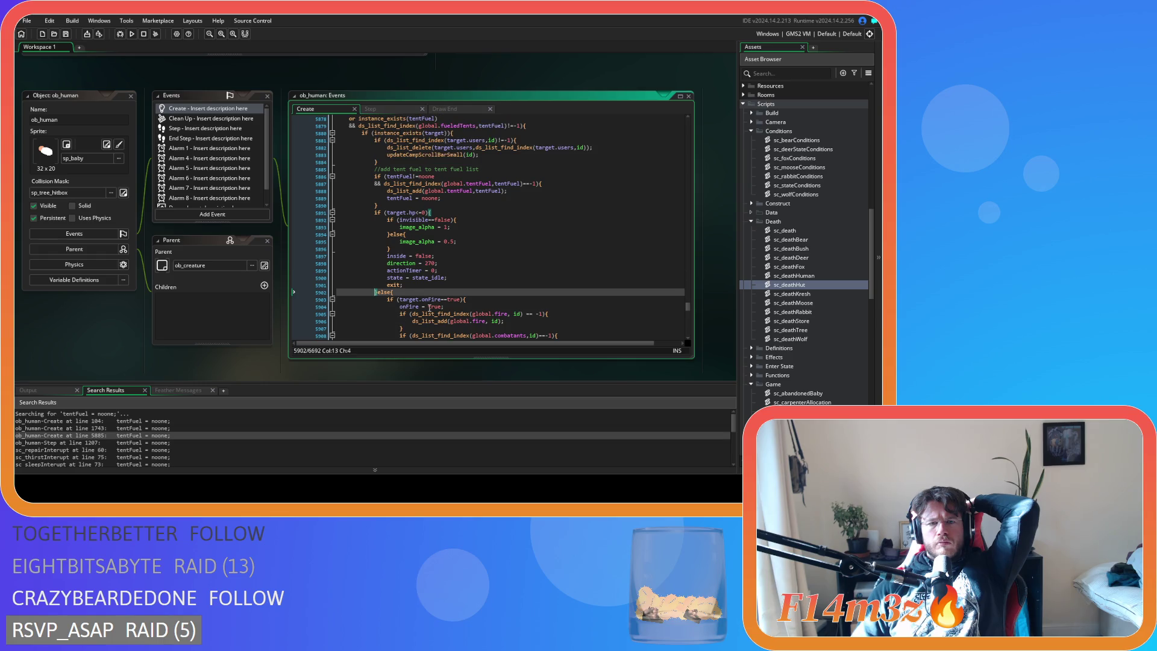
{"action": "scroll", "coordinate": [430, 308], "scroll_direction": "up", "scroll_amount": 1}
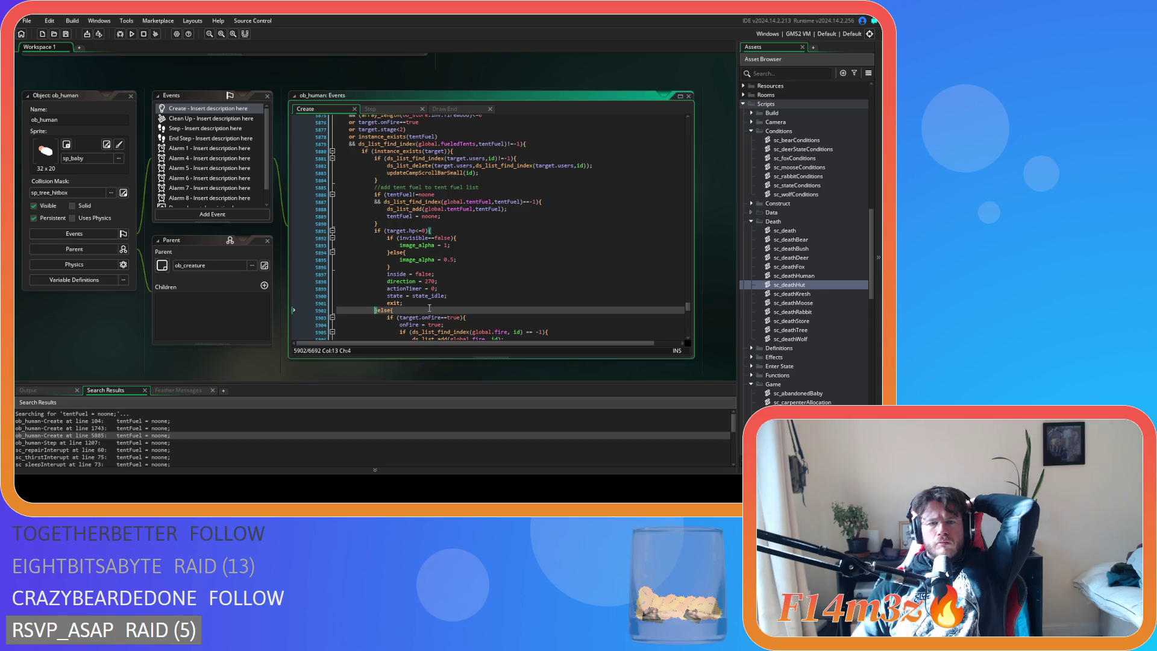
{"action": "scroll", "coordinate": [430, 307], "scroll_direction": "up", "scroll_amount": 1}
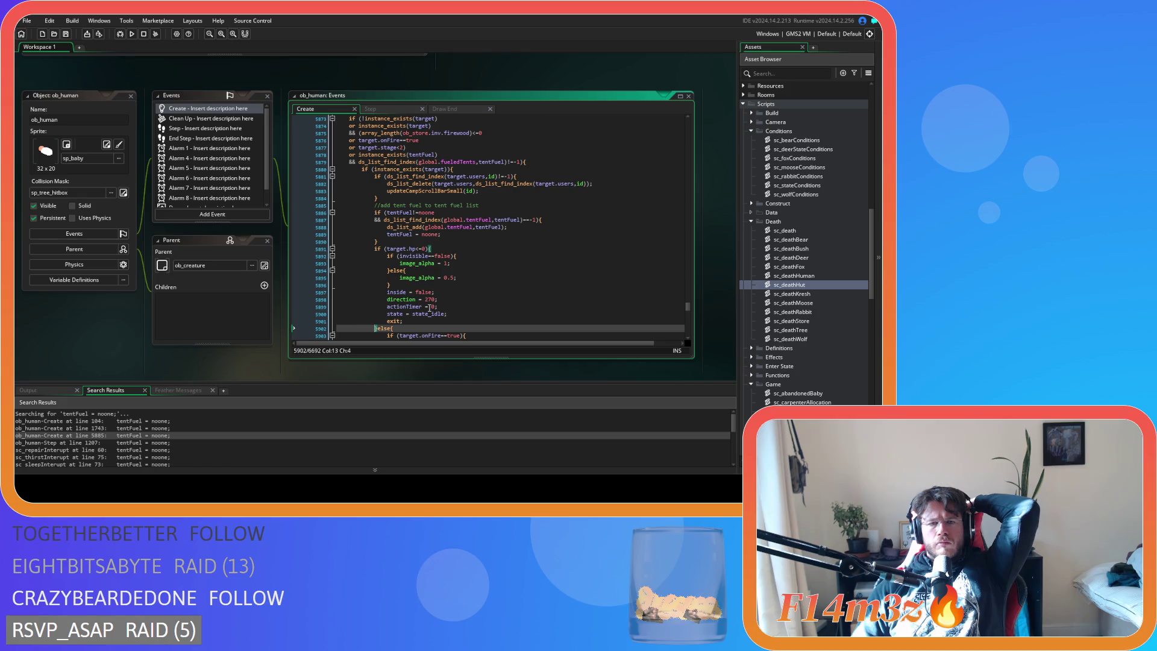
{"action": "scroll", "coordinate": [430, 307], "scroll_direction": "up", "scroll_amount": 2}
{"action": "left_click_drag", "start_coordinate": [379, 278], "coordinate": [302, 239]}
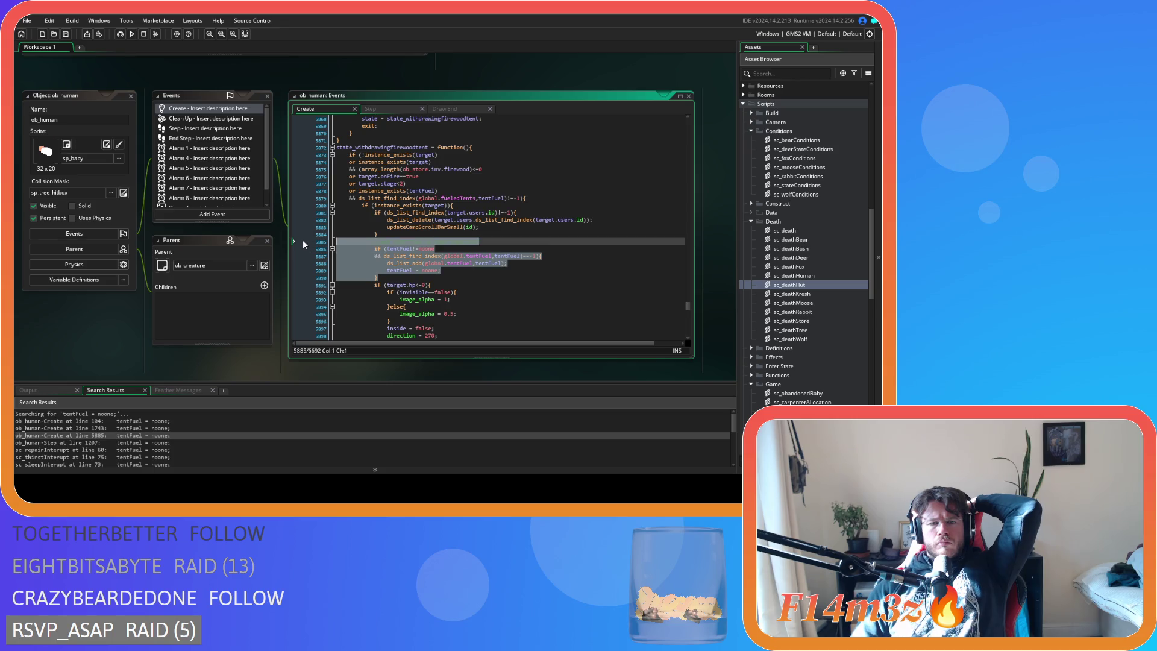
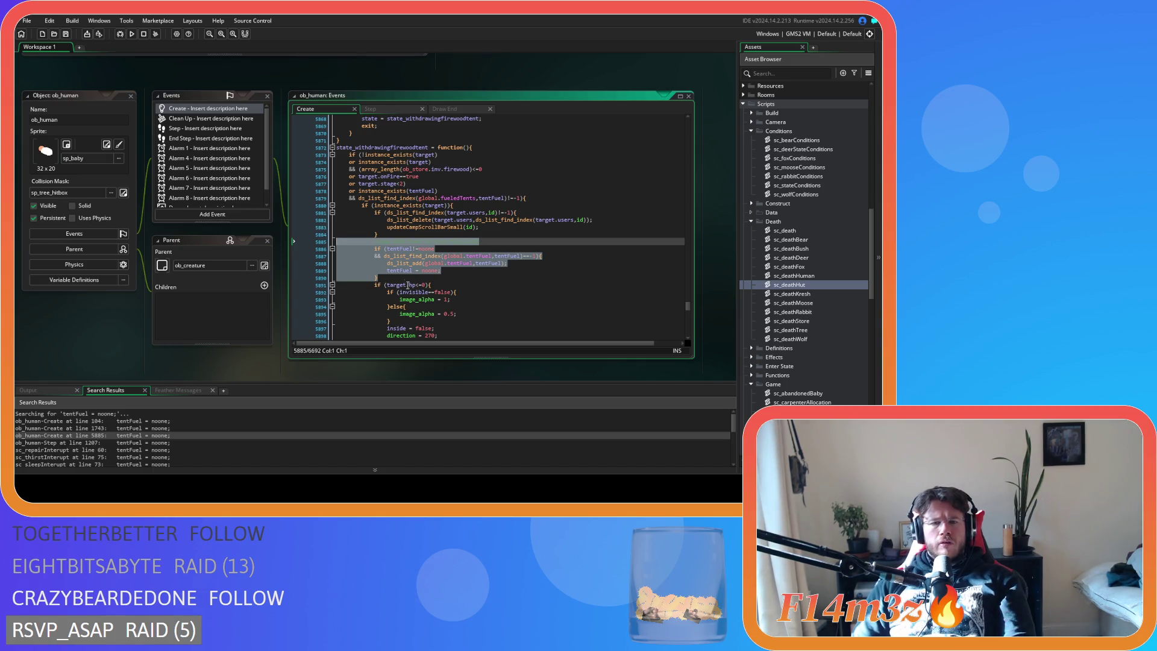
Paste the carpentersFuelingTents removal block after line 5884 of ob_human's Create event, indent it, and save.
{"action": "left_click", "coordinate": [395, 236]}
{"action": "type", "text": "//add tent fuel to tent fuel list"}
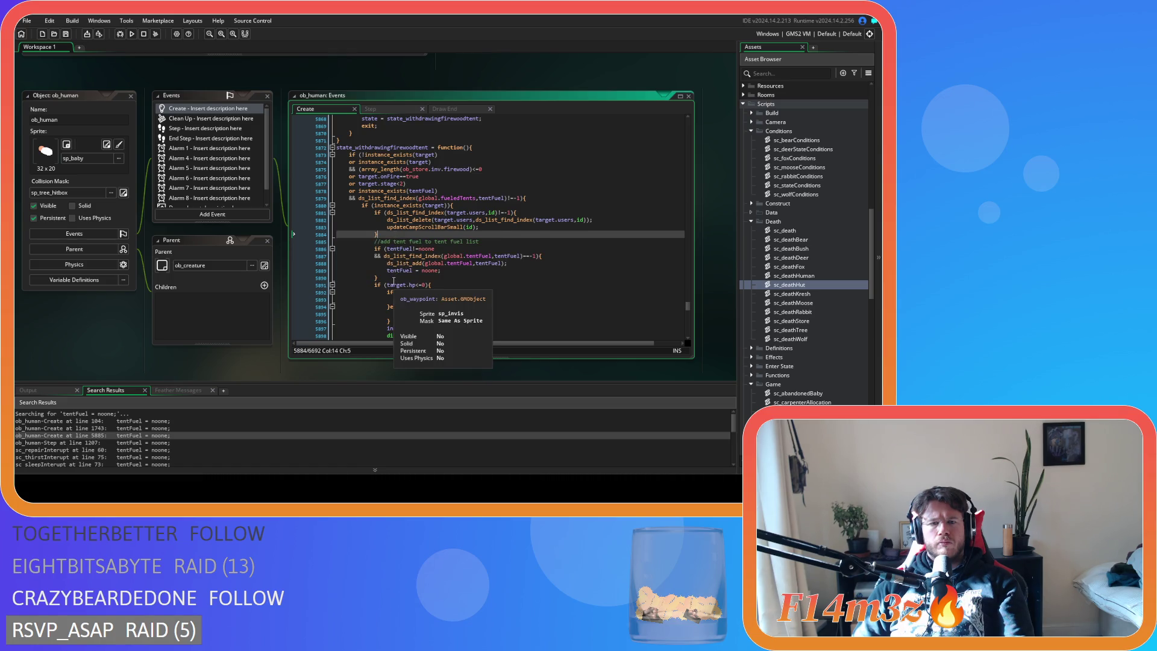
{"action": "key", "text": "Return"}
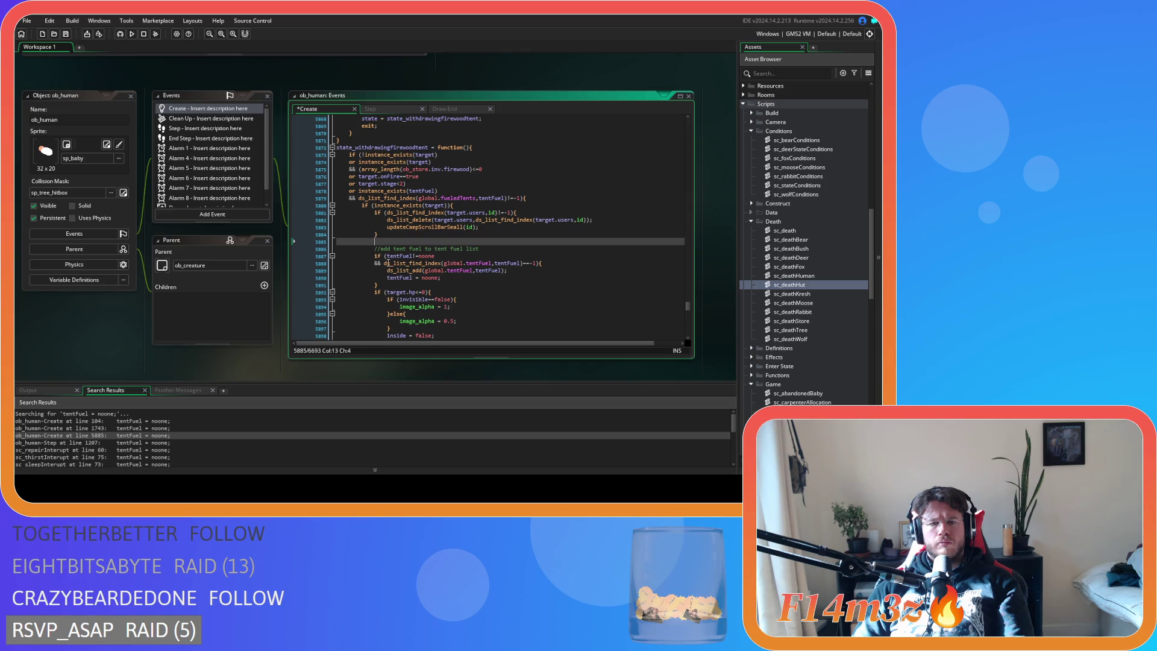
{"action": "key", "text": "ctrl+v"}
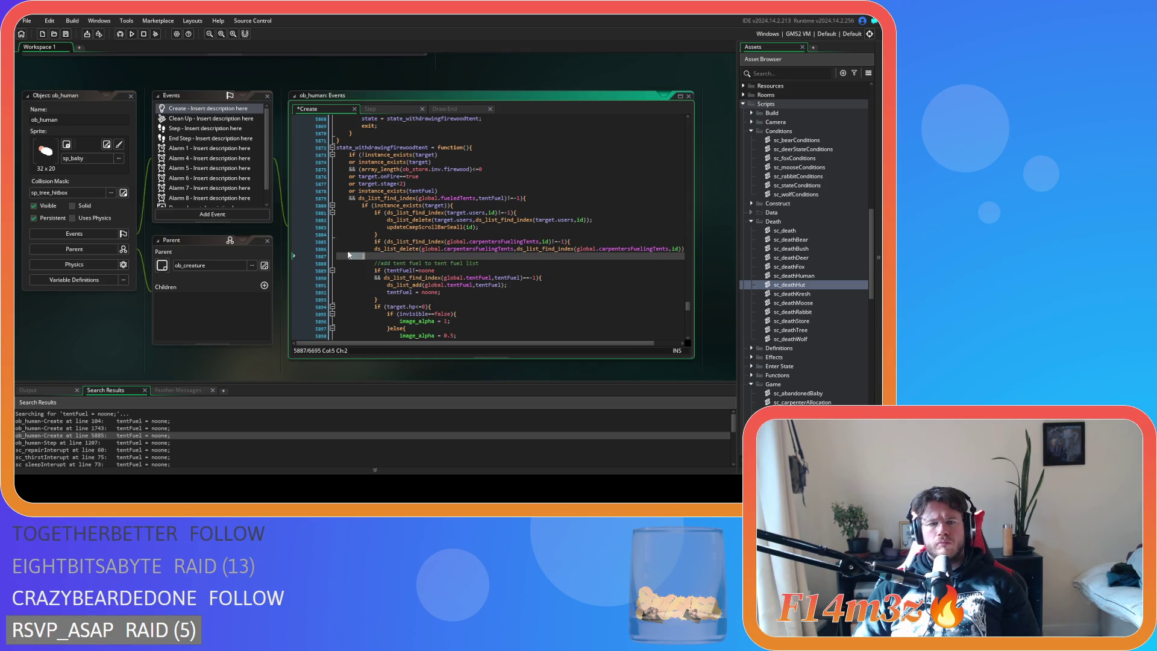
{"action": "key", "text": "shift+Up"}
{"action": "key", "text": "Tab"}
{"action": "key", "text": "ctrl+s"}
{"action": "left_click", "coordinate": [406, 255]}
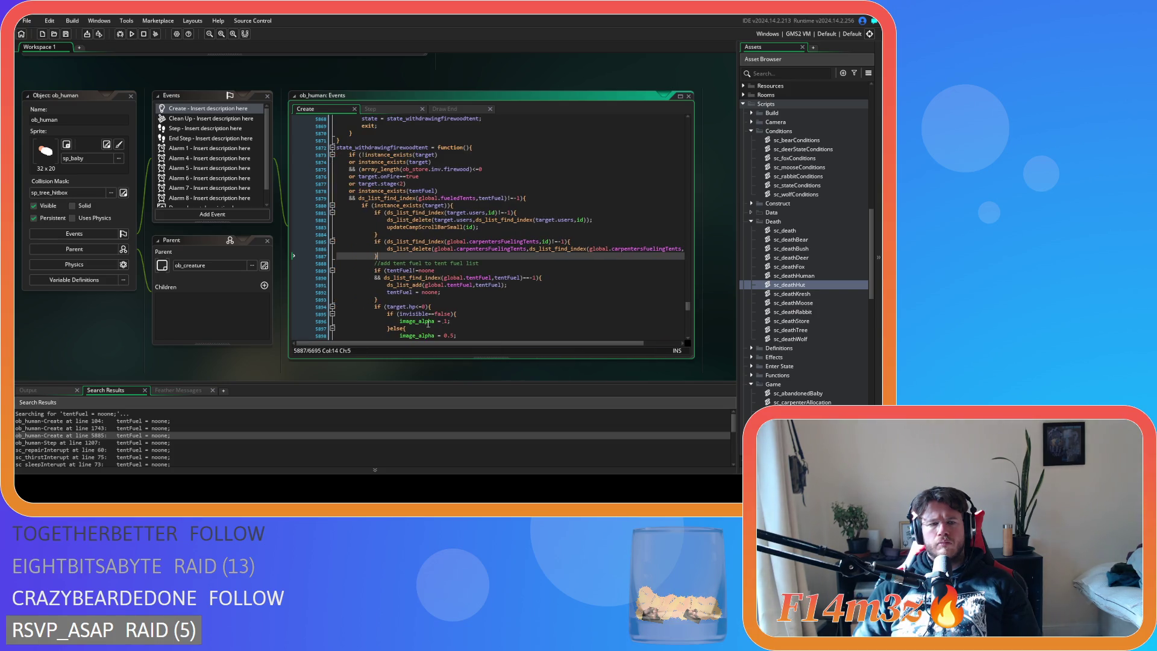
{"action": "left_click", "coordinate": [102, 444]}
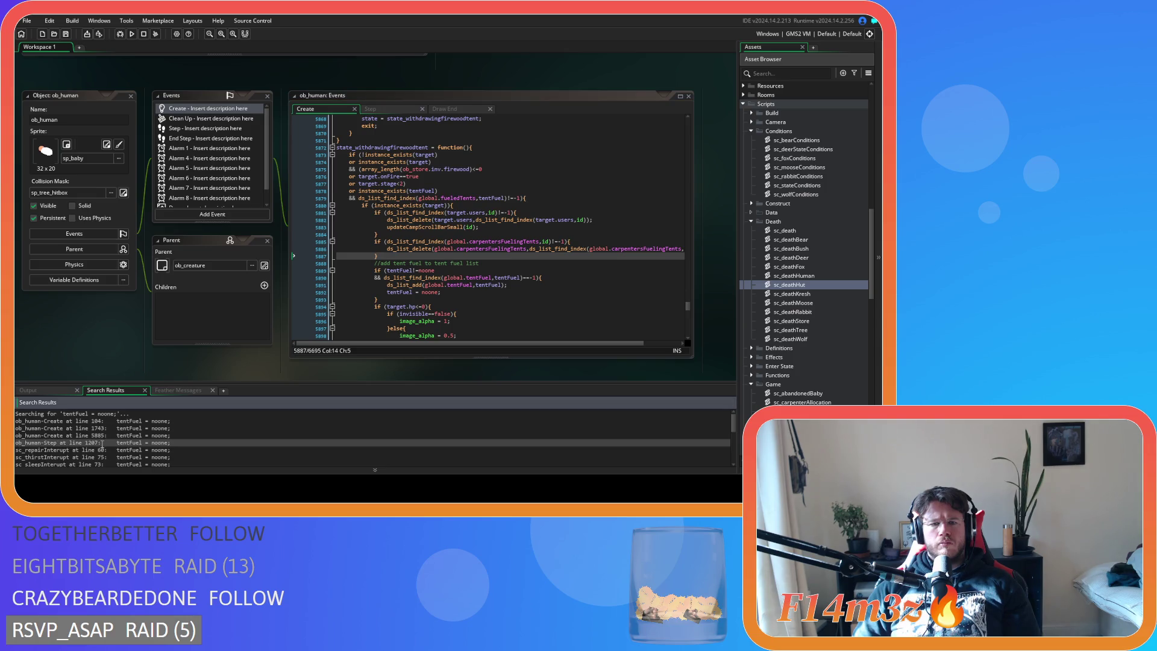
In ob_human's Step event, paste the carpentersFuelingTents removal block after line 1217 and indent it.
{"action": "double_click", "coordinate": [102, 444]}
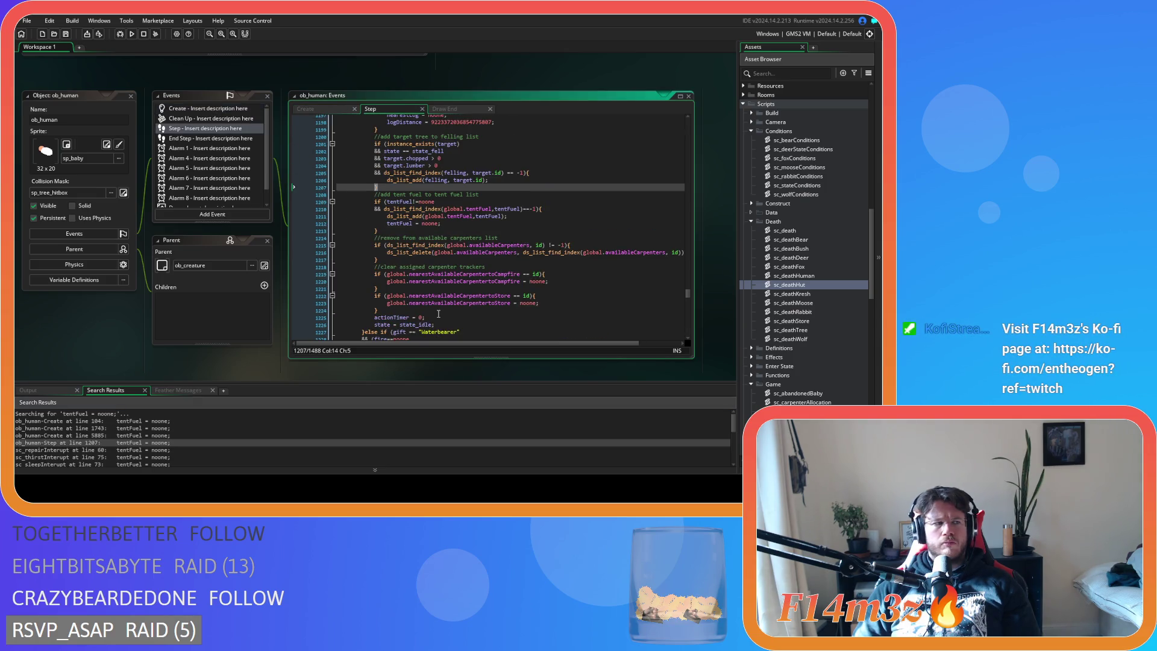
{"action": "scroll", "coordinate": [438, 313], "scroll_direction": "up", "scroll_amount": 4}
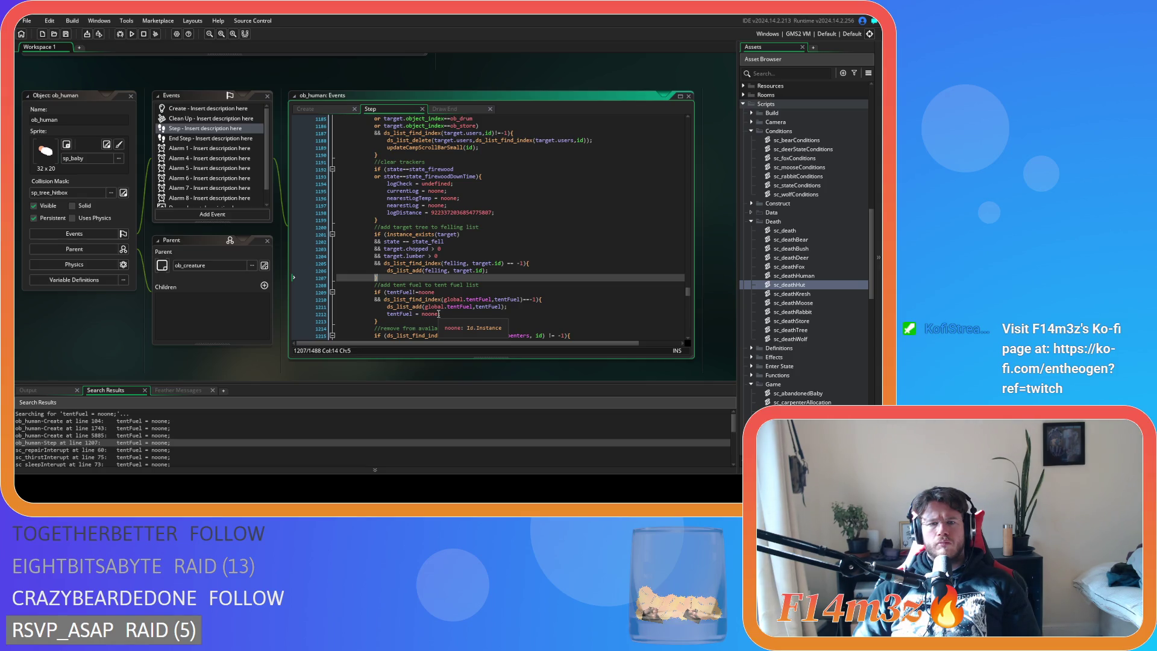
{"action": "scroll", "coordinate": [438, 314], "scroll_direction": "up", "scroll_amount": 19}
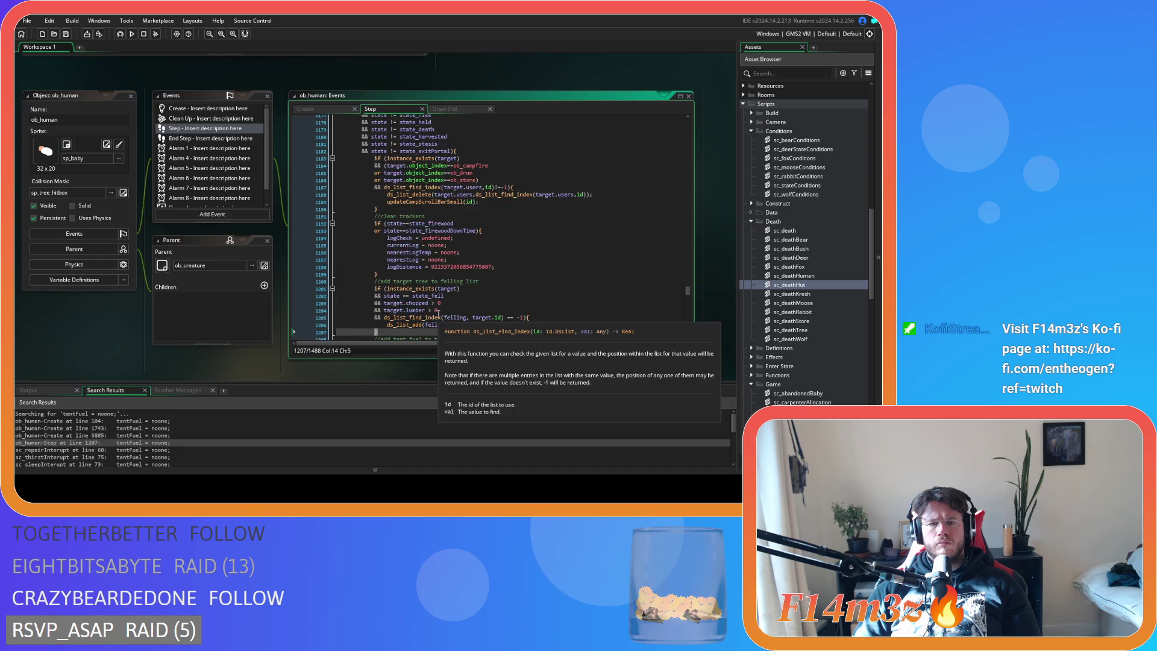
{"action": "scroll", "coordinate": [438, 313], "scroll_direction": "up", "scroll_amount": 3}
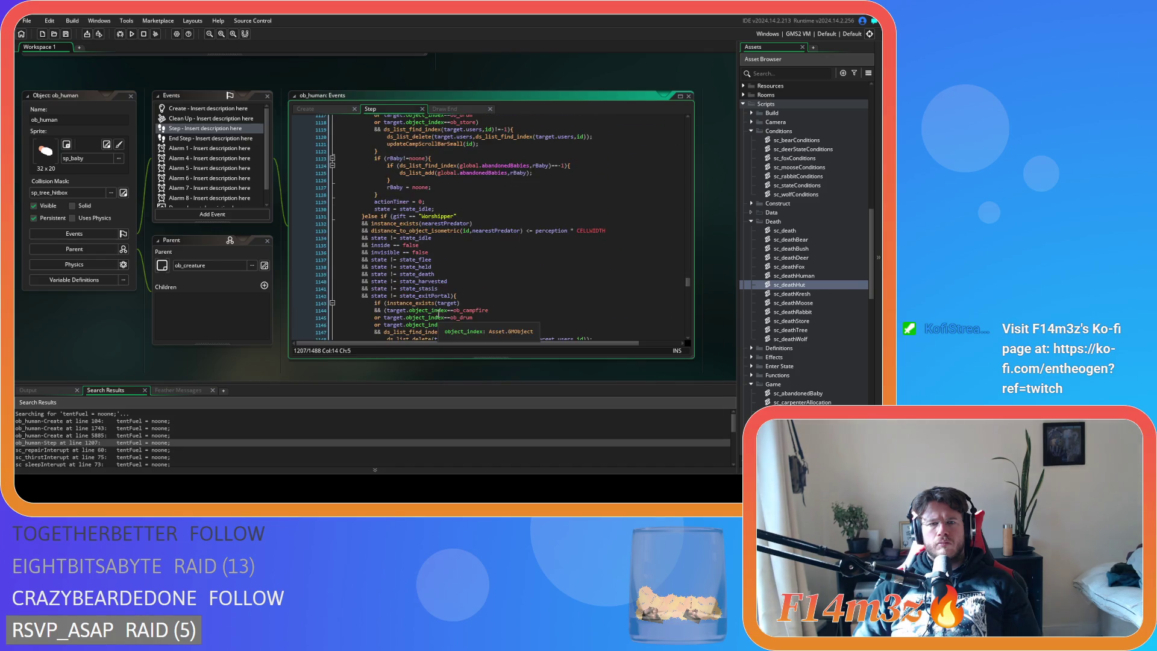
{"action": "scroll", "coordinate": [438, 314], "scroll_direction": "down", "scroll_amount": 20}
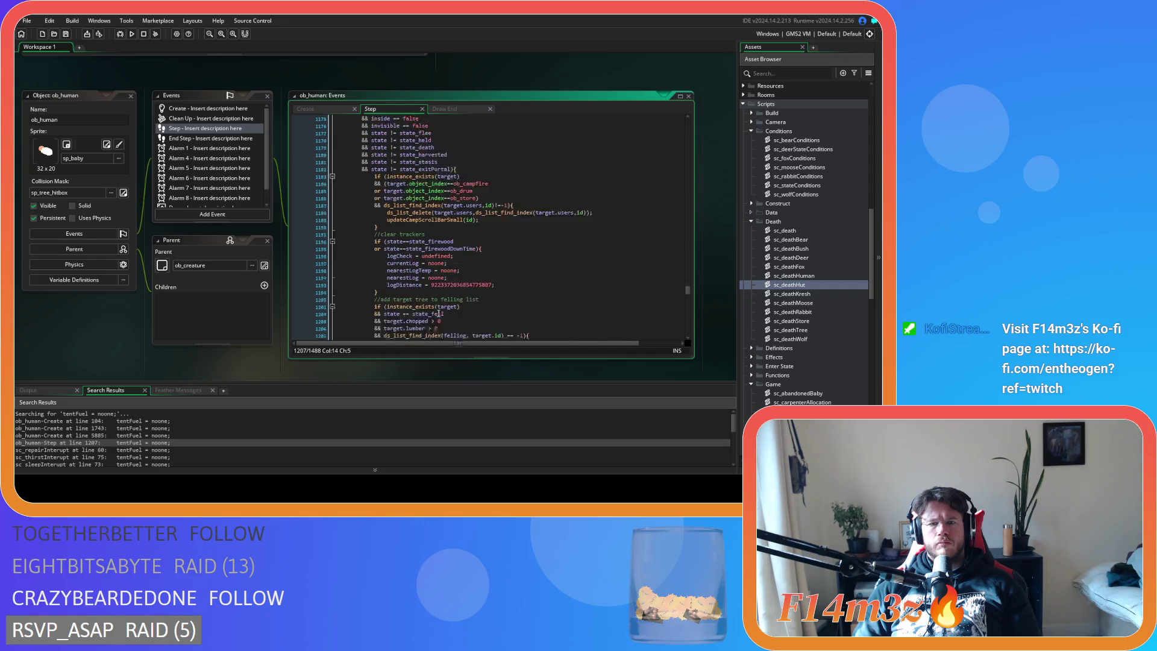
{"action": "scroll", "coordinate": [438, 314], "scroll_direction": "down", "scroll_amount": 1}
{"action": "scroll", "coordinate": [438, 313], "scroll_direction": "down", "scroll_amount": 1}
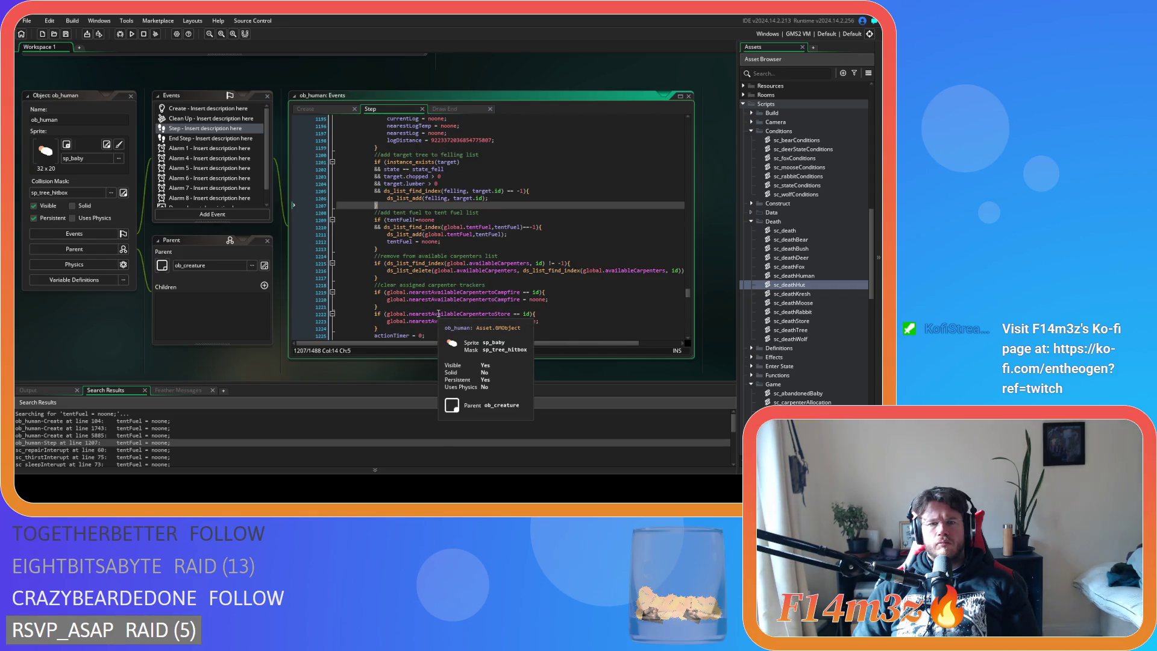
{"action": "scroll", "coordinate": [438, 313], "scroll_direction": "down", "scroll_amount": 2}
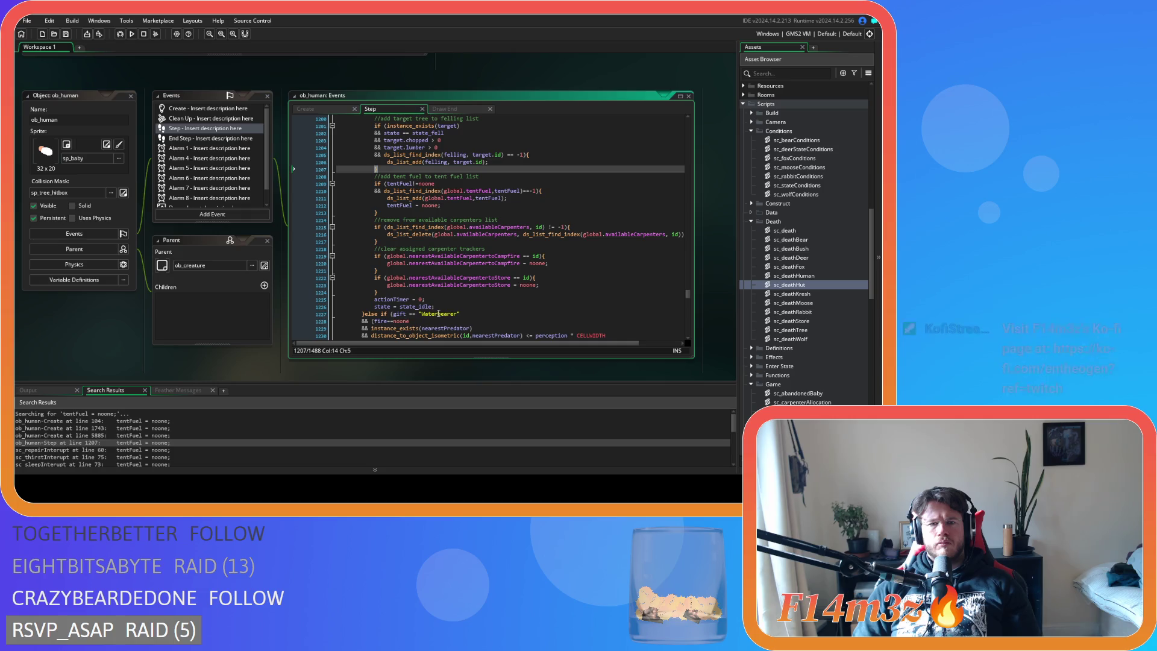
{"action": "left_click", "coordinate": [427, 239]}
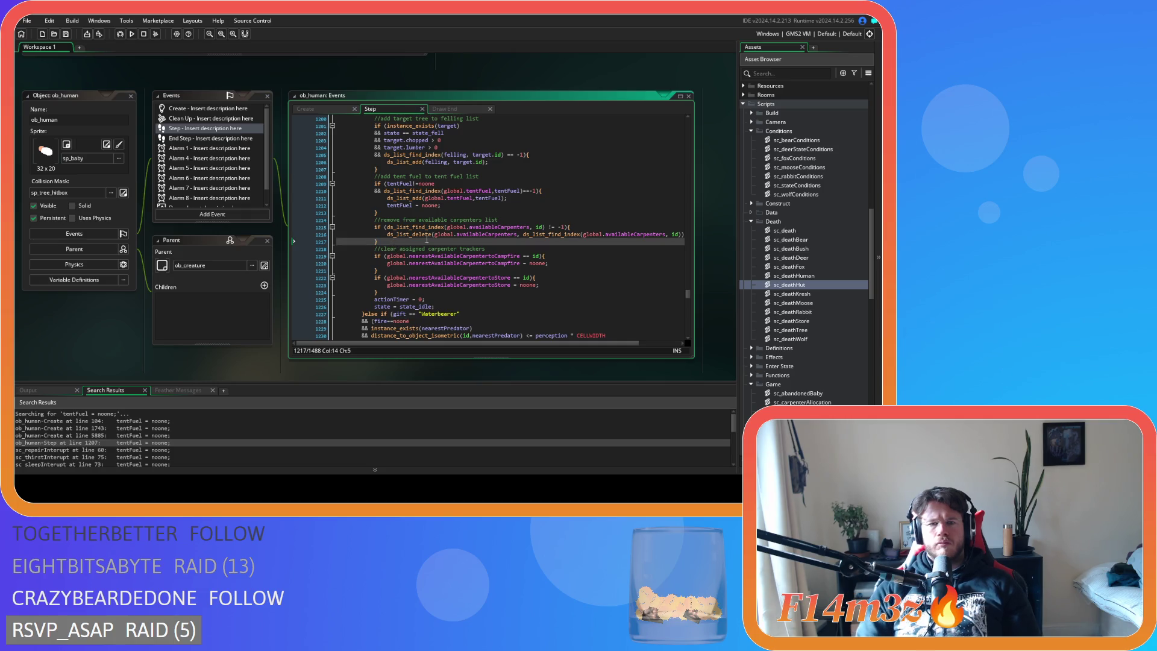
{"action": "key", "text": "Return"}
{"action": "key", "text": "ctrl+v"}
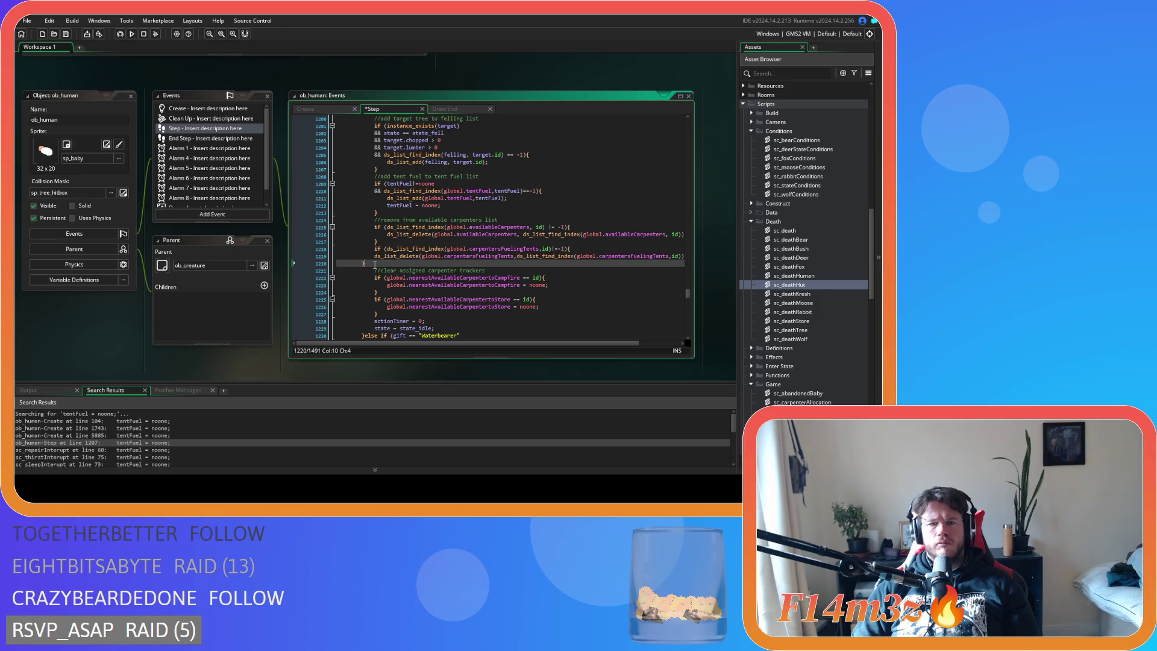
{"action": "key", "text": "shift+Up"}
{"action": "key", "text": "Tab"}
Add the comment '//remove from carpenters fueling tents list' above the pasted block.
{"action": "left_click", "coordinate": [405, 241]}
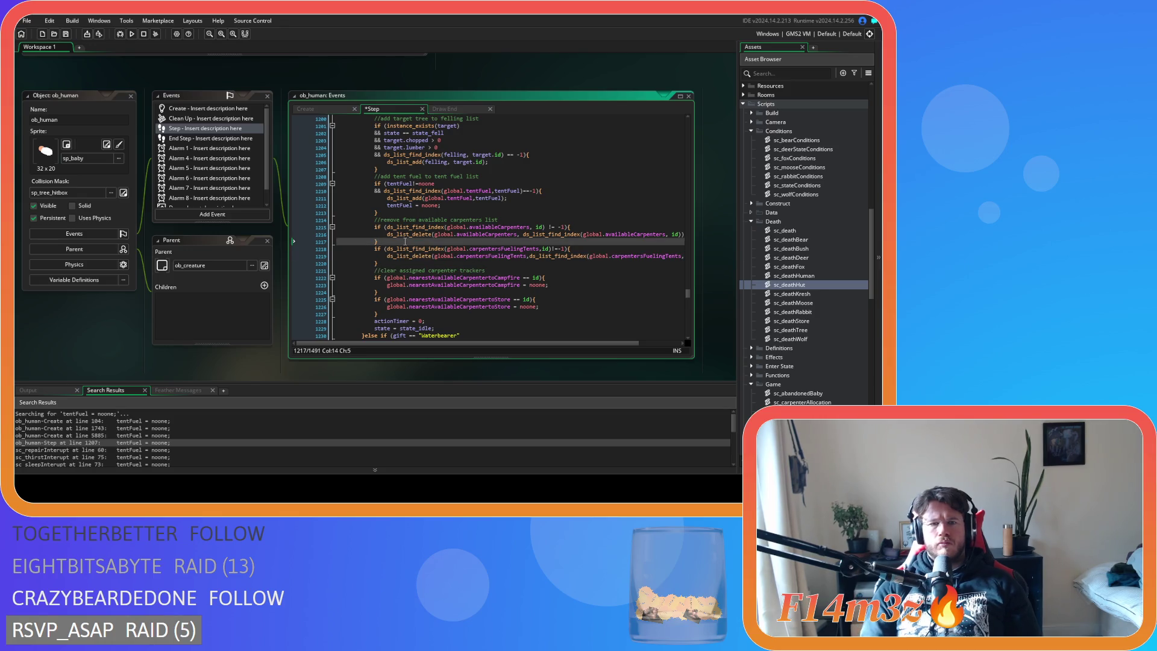
{"action": "key", "text": "Return"}
{"action": "type", "text": "//re"}
{"action": "type", "text": "move"}
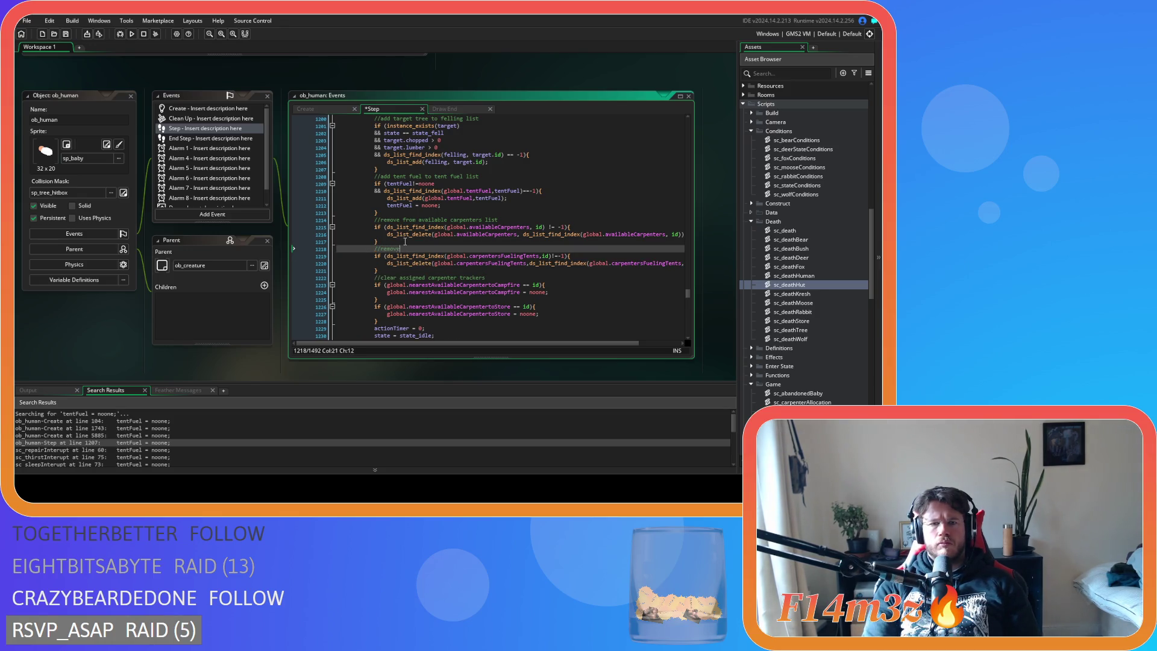
{"action": "type", "text": " from carpenters fueli"}
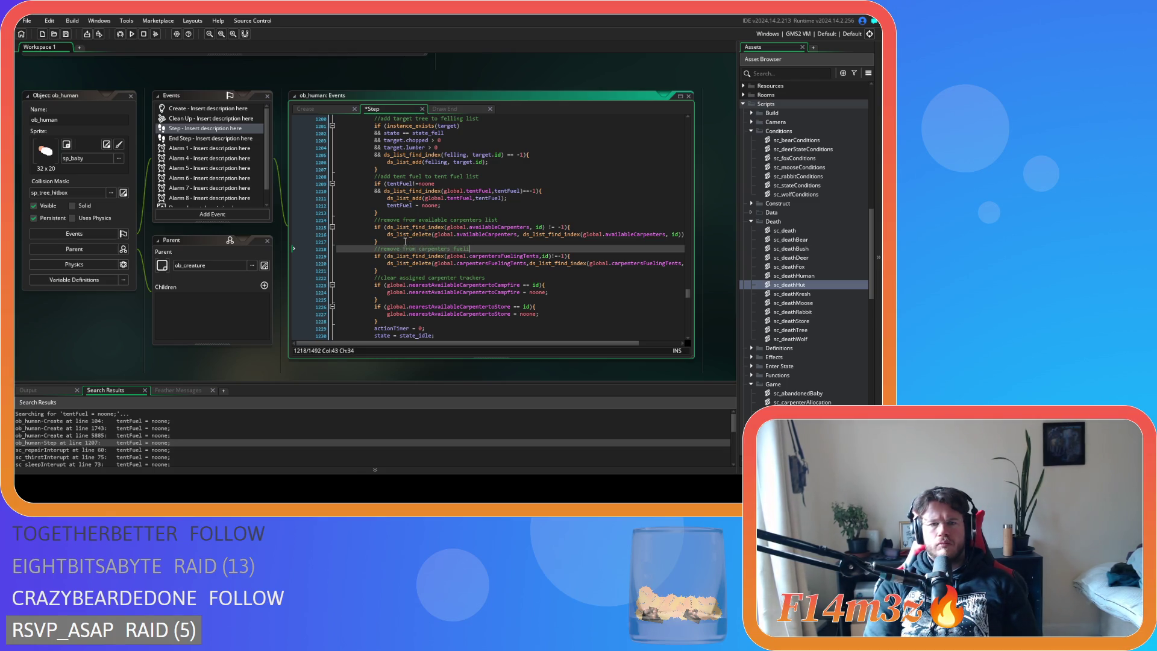
{"action": "type", "text": "ng tents list"}
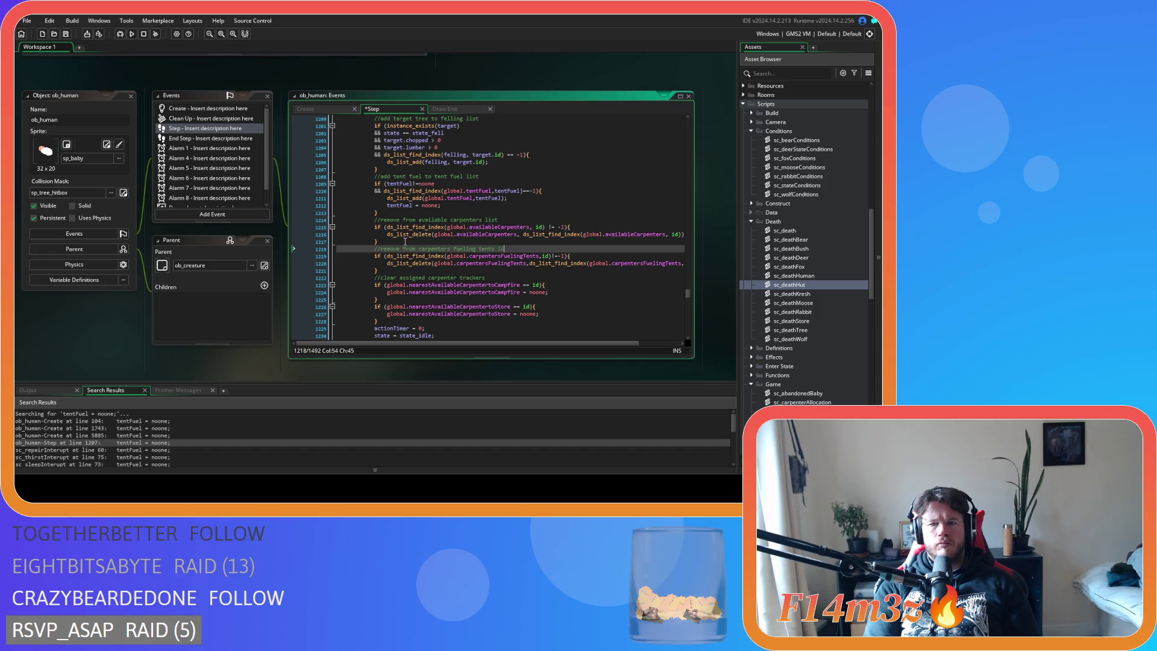
{"action": "left_click_drag", "start_coordinate": [378, 271], "coordinate": [370, 249]}
{"action": "mouse_move", "coordinate": [386, 269]}
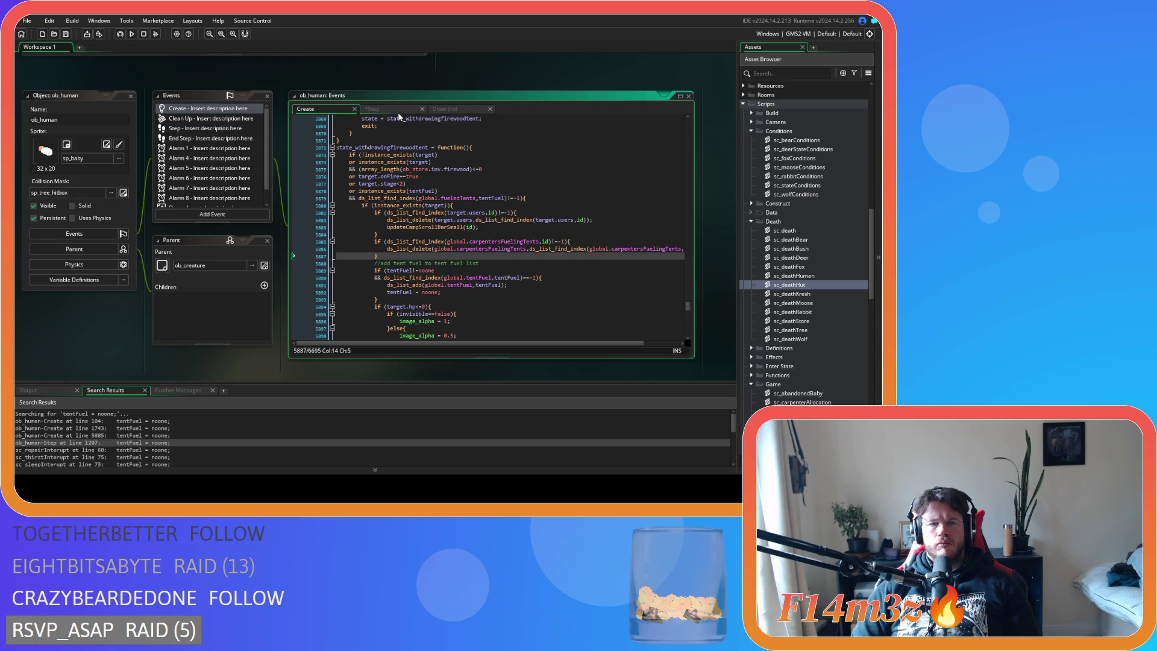
Add '//remove from carpenters fueling tents list' above the Create event's removal block.
{"action": "left_click", "coordinate": [523, 252]}
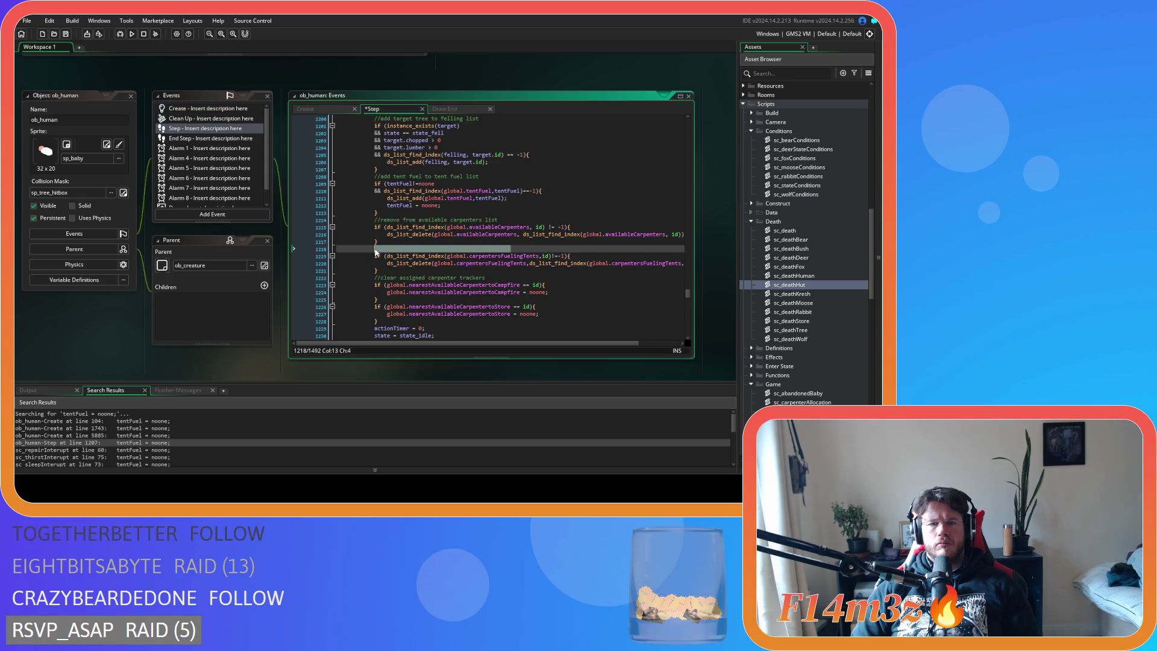
{"action": "left_click", "coordinate": [329, 110]}
{"action": "left_click", "coordinate": [442, 235]}
{"action": "key", "text": "Return"}
{"action": "type", "text": "//remove from carpenters fueling tents list"}
Search for carpentersFuelingTents and open sc_repairInterupt at its tentFuel line 60.
{"action": "double_click", "coordinate": [482, 256]}
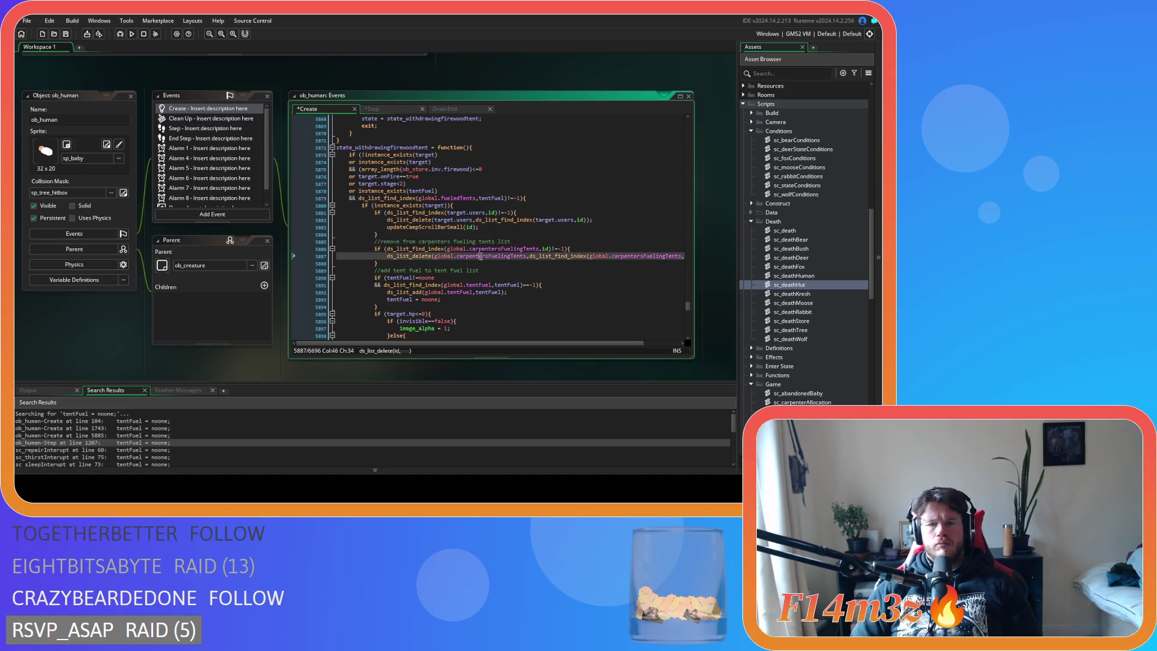
{"action": "key", "text": "ctrl+f"}
{"action": "left_click", "coordinate": [675, 130]}
{"action": "left_click", "coordinate": [675, 131]}
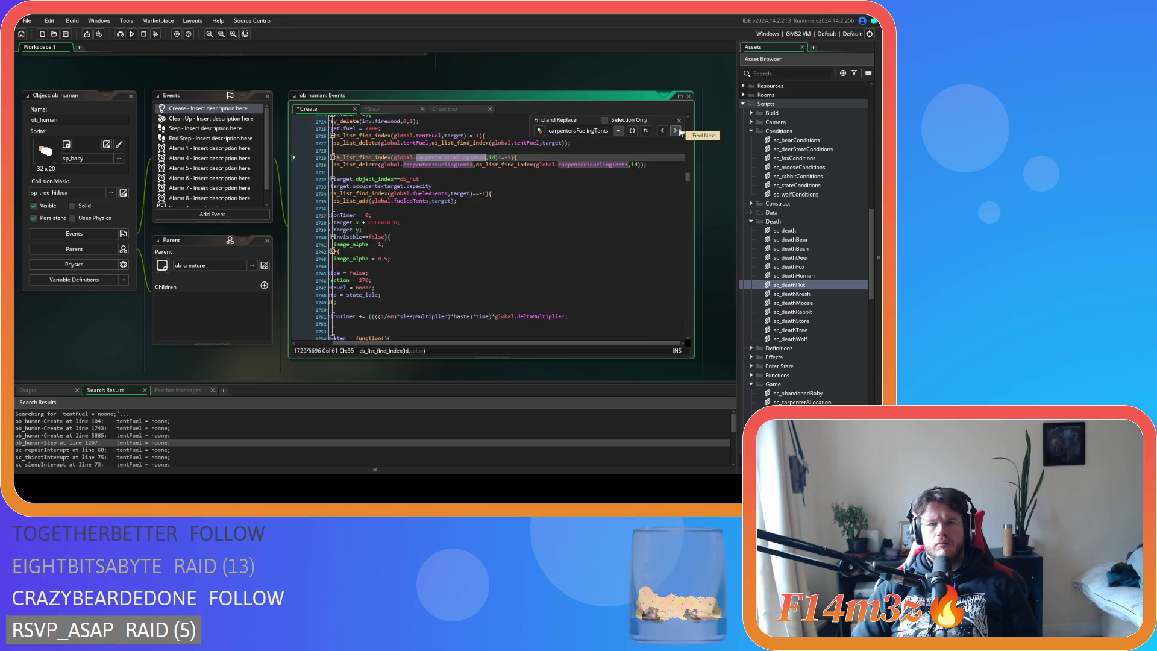
{"action": "scroll", "coordinate": [457, 342], "scroll_direction": "left", "scroll_amount": 2}
{"action": "key", "text": "ctrl+Tab"}
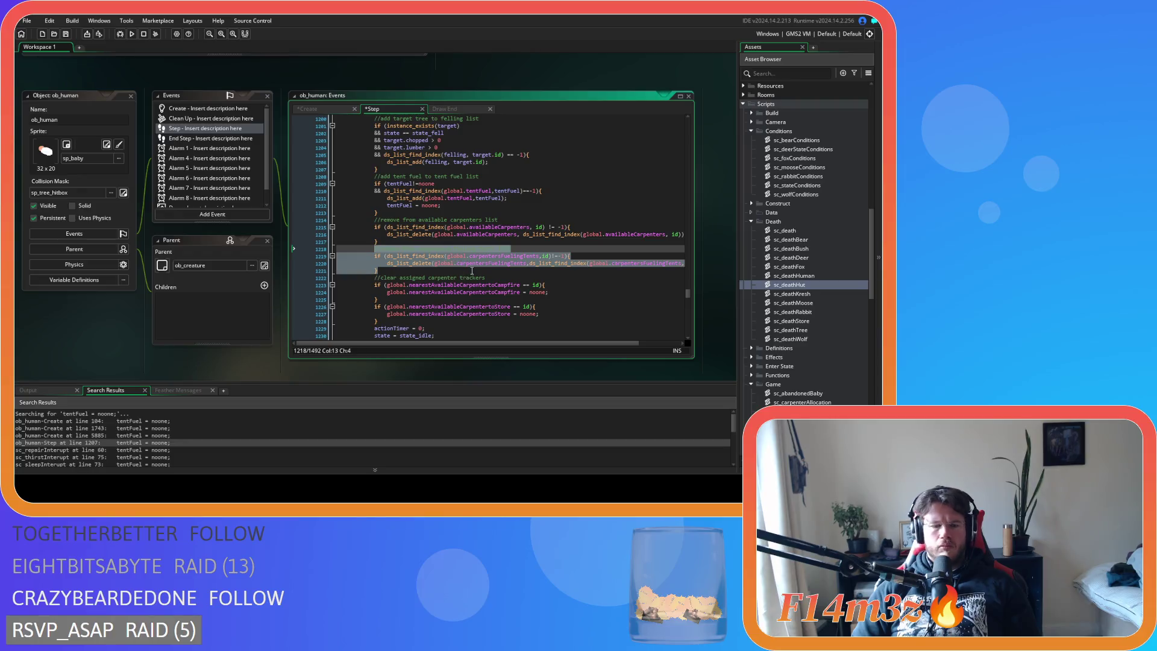
{"action": "double_click", "coordinate": [107, 450]}
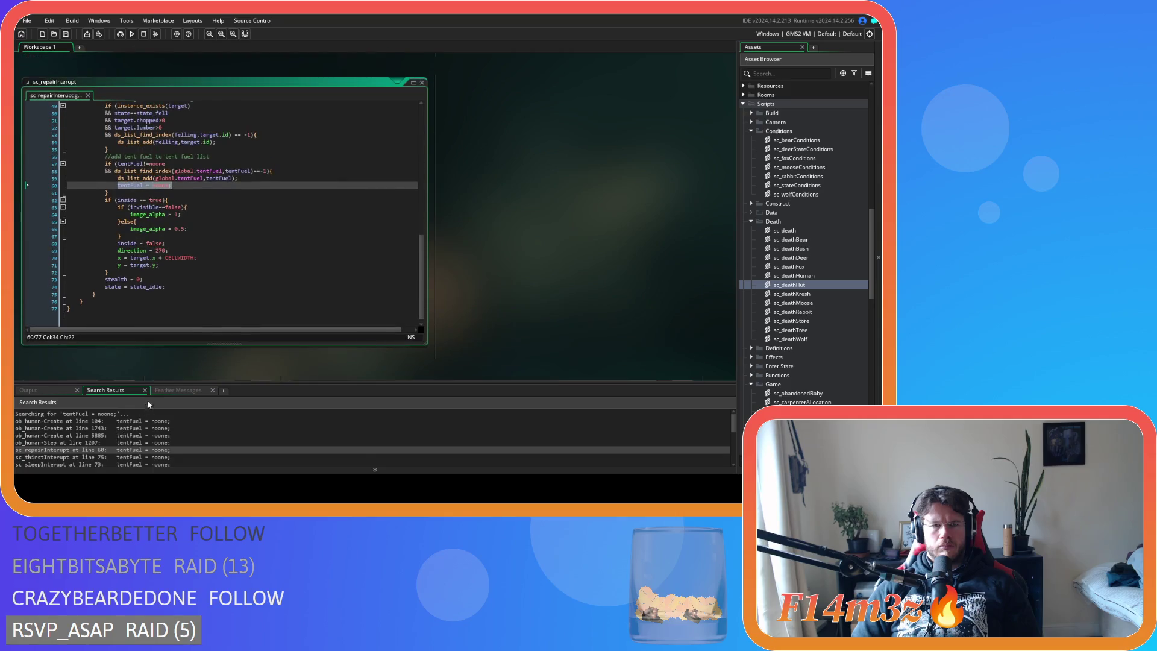
{"action": "left_click", "coordinate": [141, 194]}
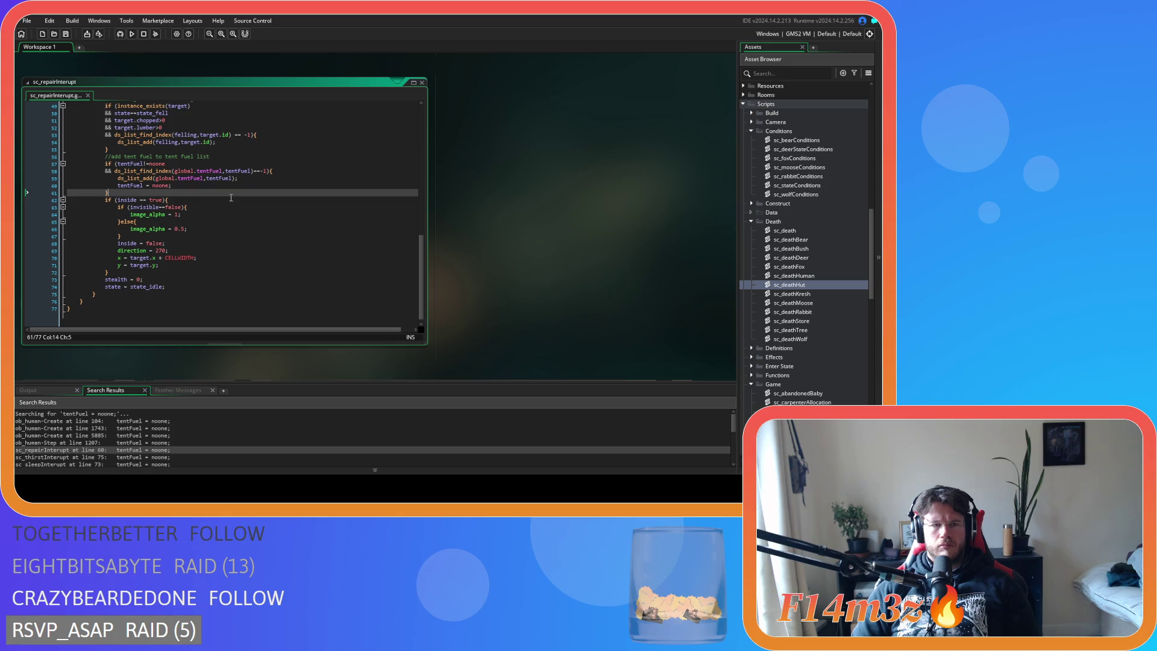
Paste the carpentersFuelingTents removal block after line 61 in sc_repairInterupt.
{"action": "key", "text": "ctrl+v"}
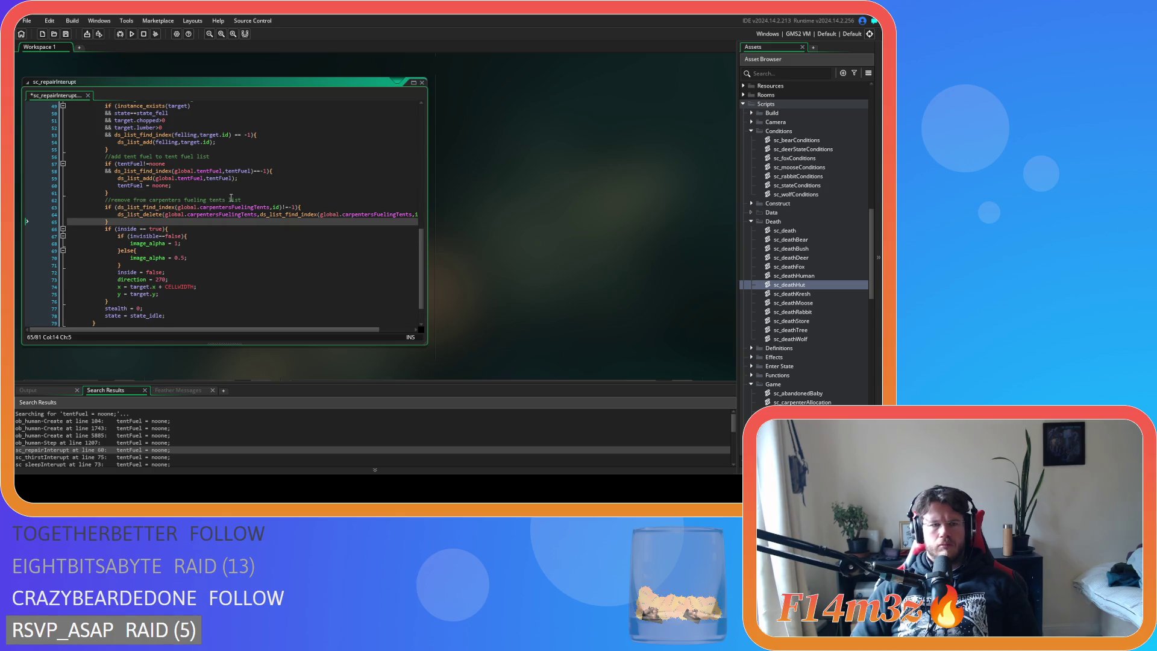
{"action": "scroll", "coordinate": [331, 288], "scroll_direction": "up", "scroll_amount": 10}
{"action": "scroll", "coordinate": [330, 289], "scroll_direction": "down", "scroll_amount": 10}
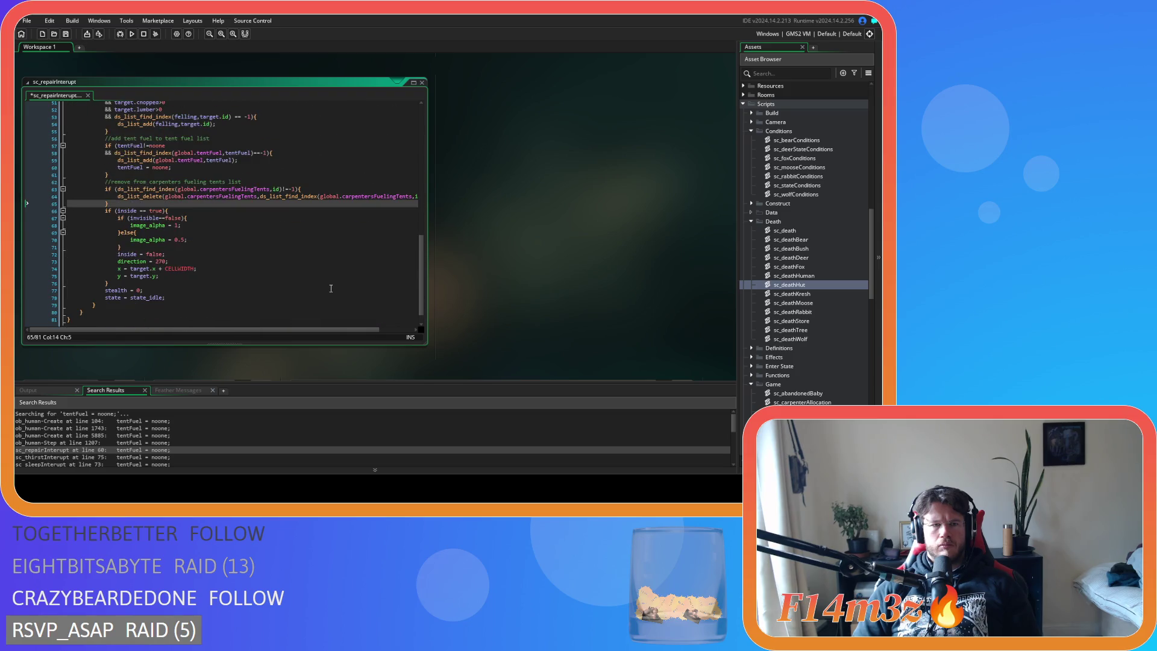
{"action": "scroll", "coordinate": [237, 371], "scroll_direction": "down", "scroll_amount": 2}
Paste the same removal block into sc_thirstInterupt after line 76.
{"action": "left_click", "coordinate": [96, 458]}
{"action": "double_click", "coordinate": [96, 457]}
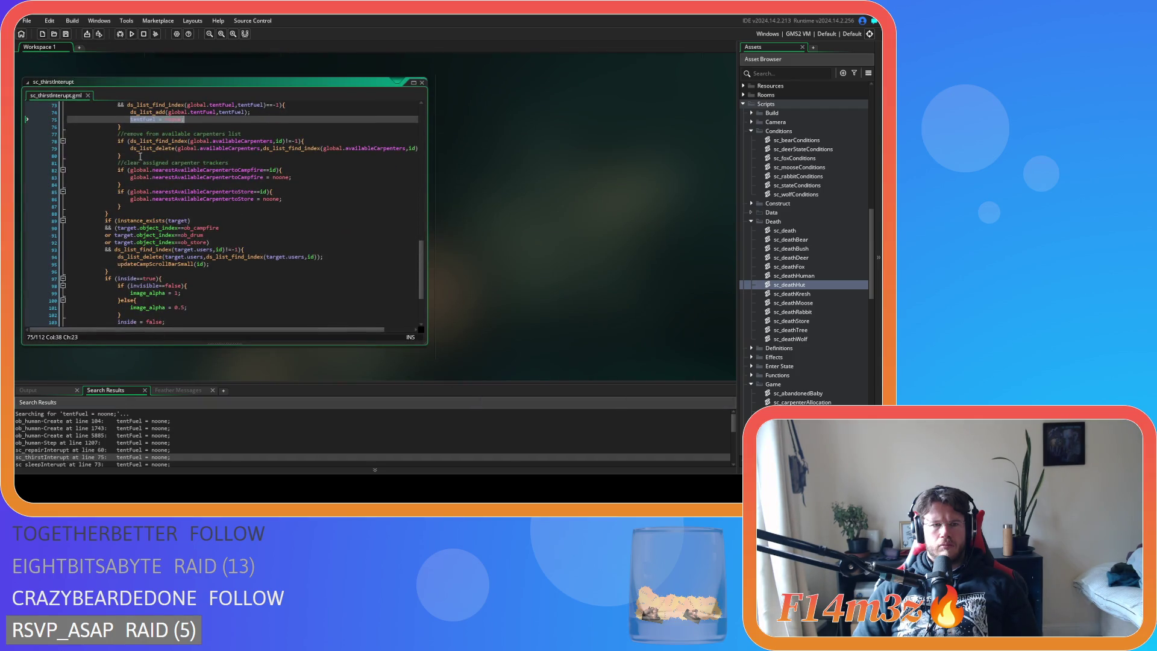
{"action": "left_click", "coordinate": [134, 128]}
{"action": "key", "text": "ctrl+v"}
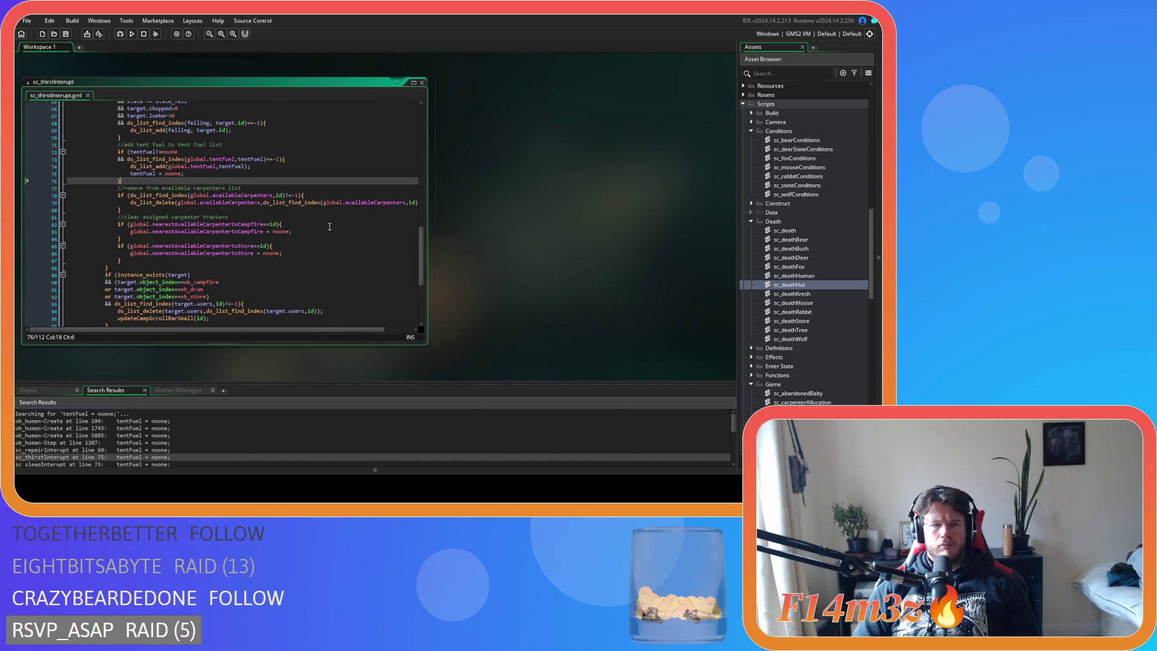
{"action": "key", "text": "shift+Up"}
{"action": "key", "text": "shift+Up"}
{"action": "key", "text": "shift+Home"}
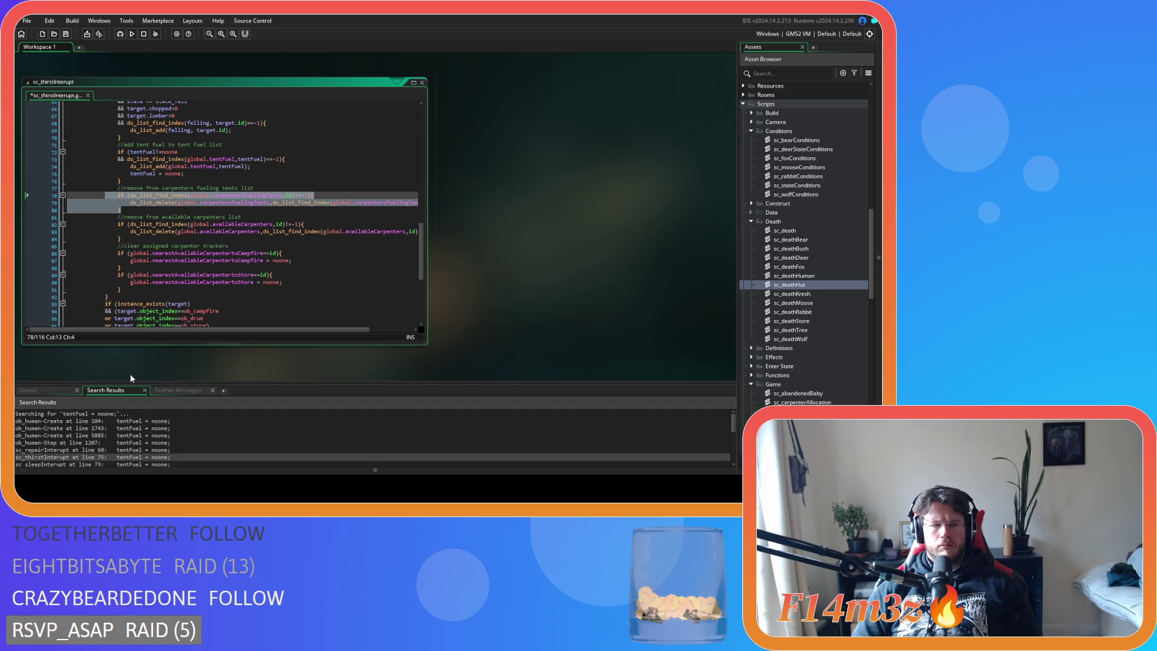
{"action": "double_click", "coordinate": [100, 450]}
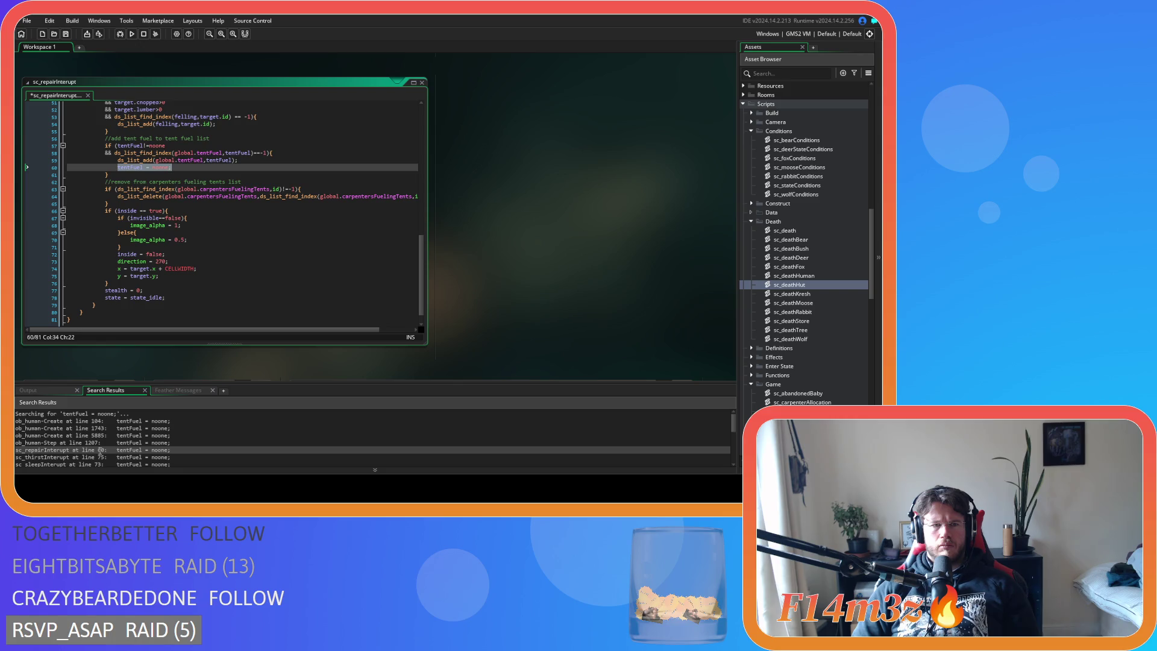
Comment out lines 57–61 and 63–65 of sc_repairInterupt with Ctrl+K.
{"action": "scroll", "coordinate": [221, 313], "scroll_direction": "up", "scroll_amount": 12}
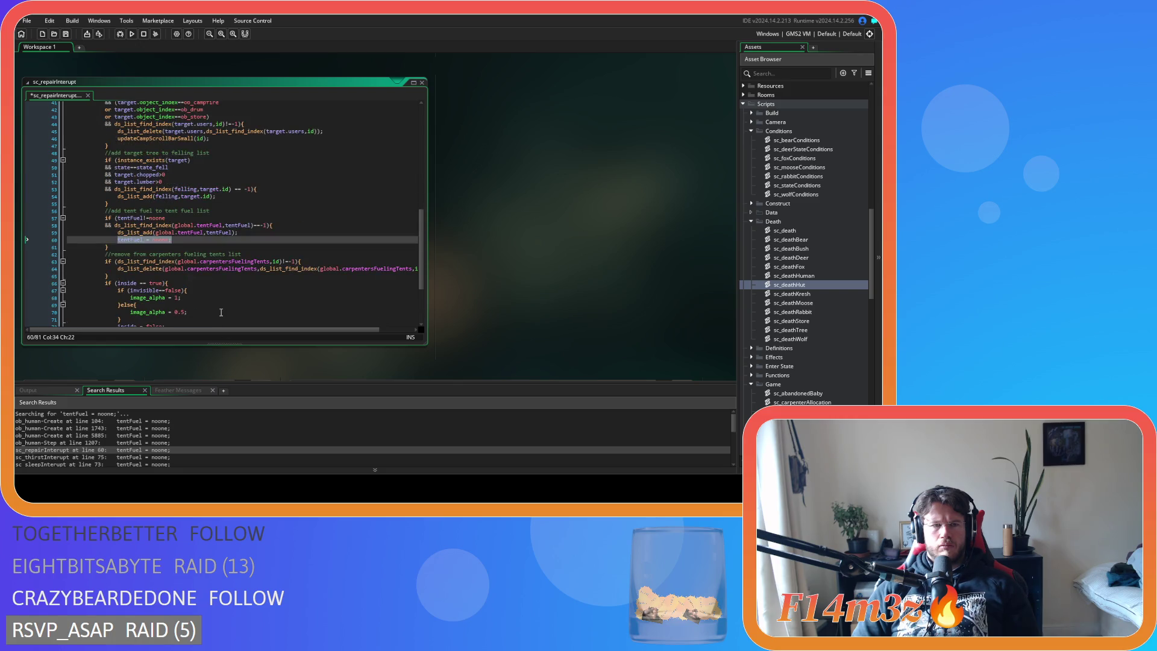
{"action": "scroll", "coordinate": [221, 313], "scroll_direction": "up", "scroll_amount": 5}
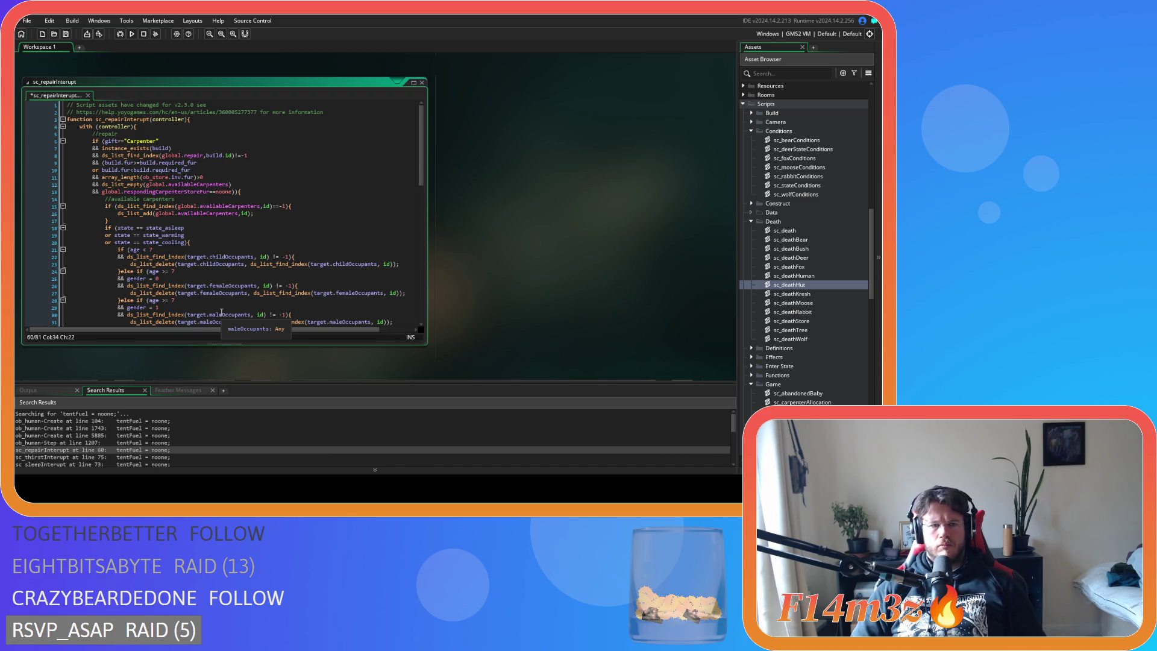
{"action": "scroll", "coordinate": [223, 302], "scroll_direction": "down", "scroll_amount": 10}
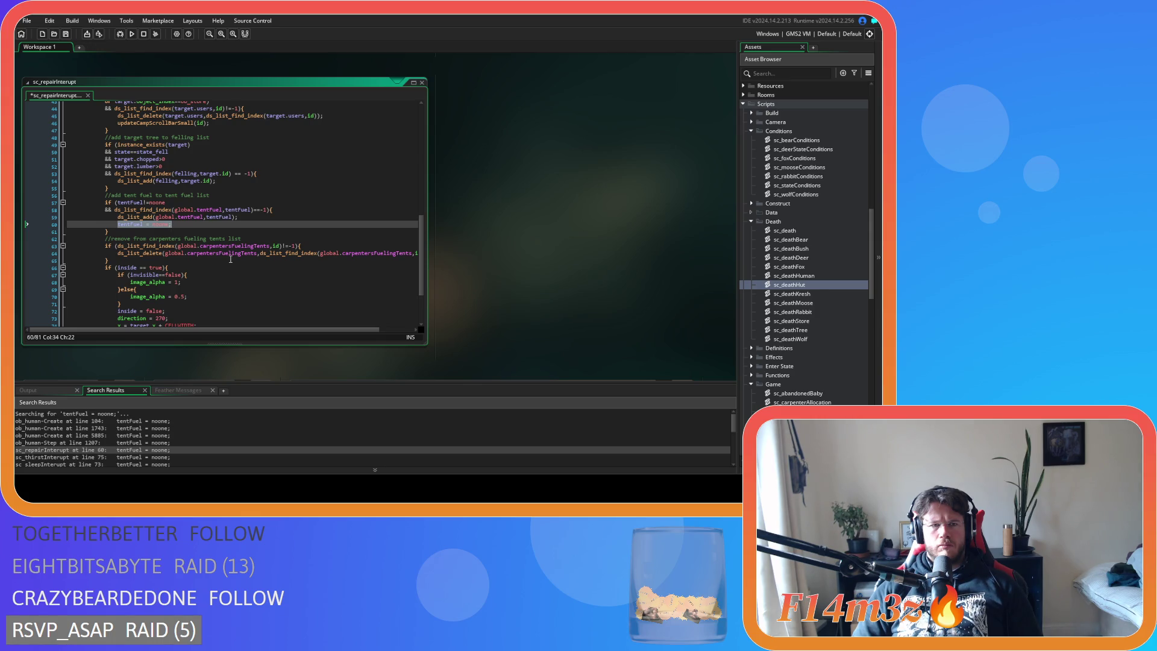
{"action": "left_click", "coordinate": [116, 231]}
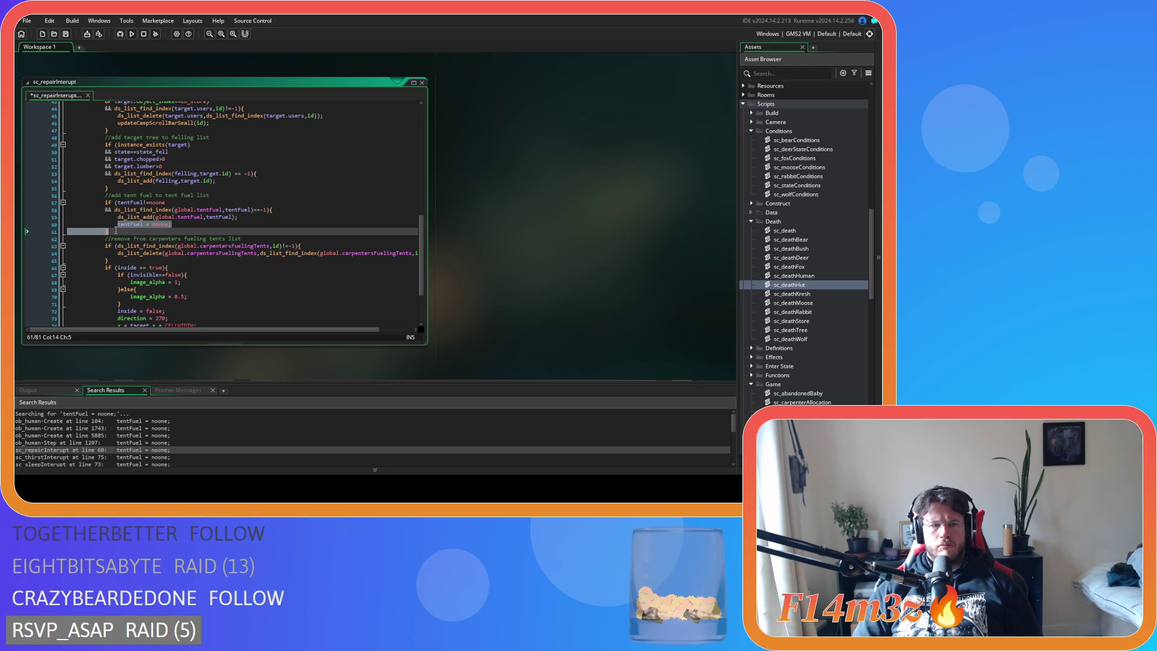
{"action": "left_click_drag", "start_coordinate": [116, 231], "coordinate": [68, 203]}
{"action": "key", "text": "ctrl+k"}
{"action": "left_click", "coordinate": [121, 256]}
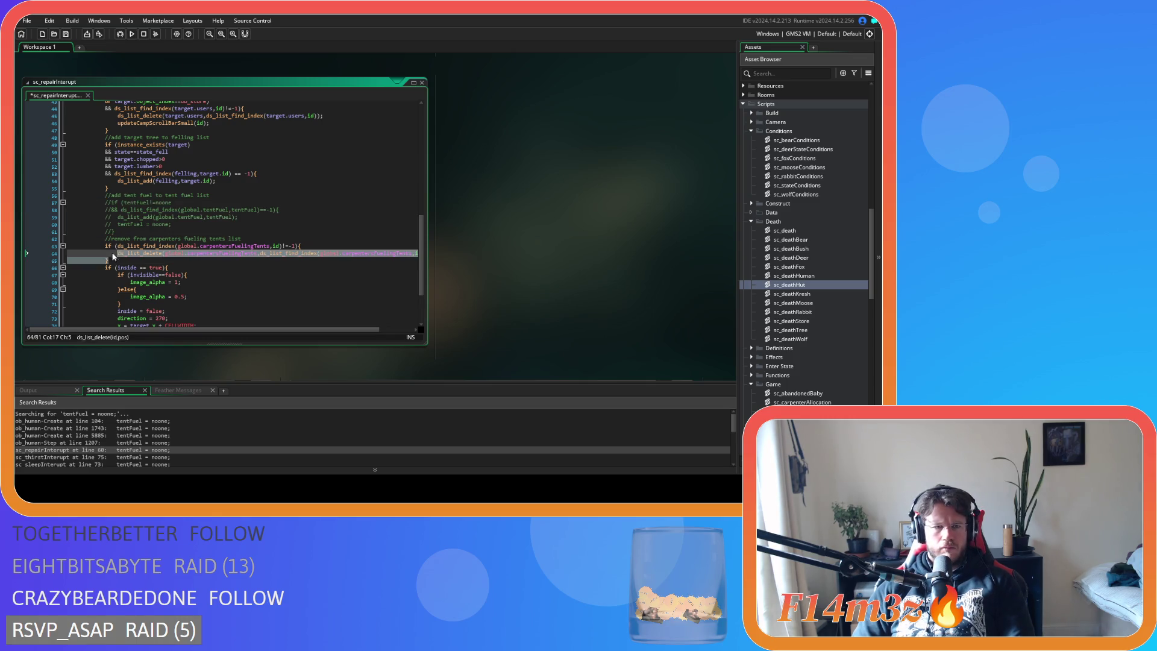
{"action": "left_click_drag", "start_coordinate": [67, 246], "coordinate": [115, 260]}
{"action": "key", "text": "ctrl+k"}
{"action": "scroll", "coordinate": [220, 271], "scroll_direction": "down", "scroll_amount": 2}
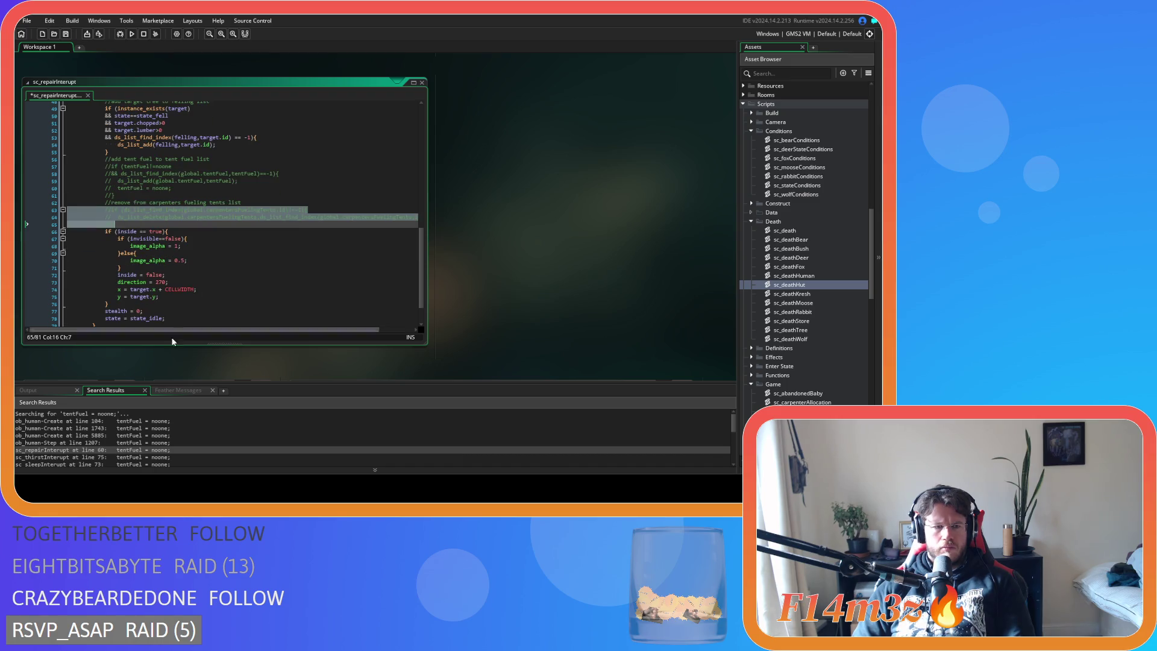
{"action": "double_click", "coordinate": [67, 457]}
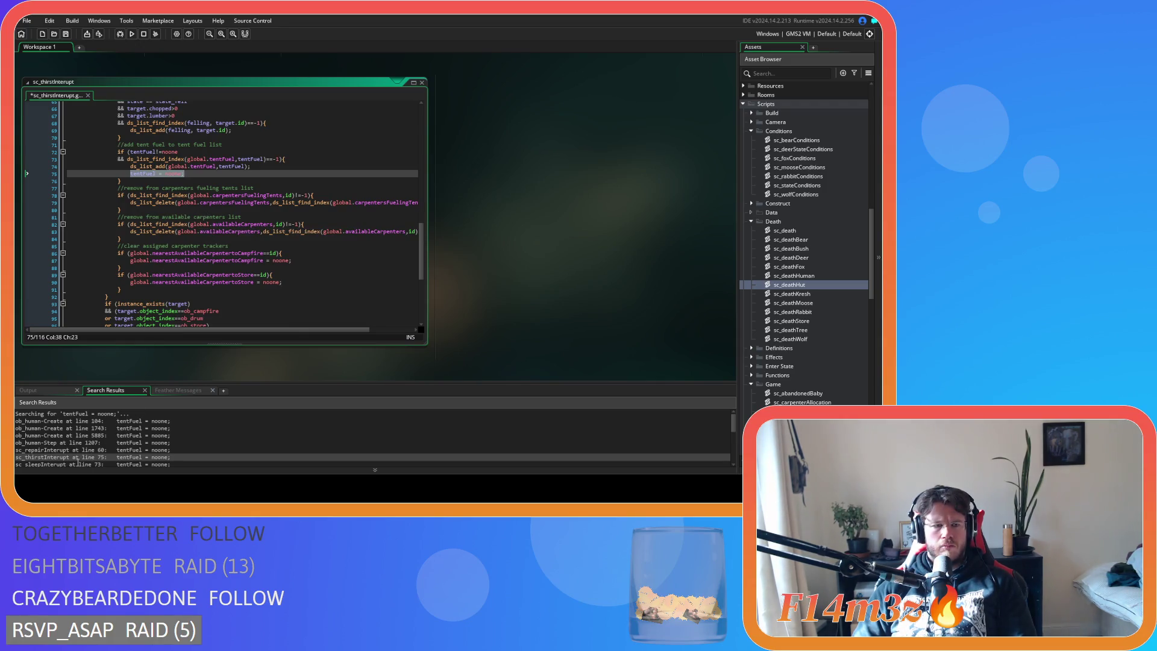
In sc_sleepInterupt, paste the removal block, comment out the fuel lines, and save.
{"action": "double_click", "coordinate": [66, 464]}
{"action": "scroll", "coordinate": [253, 231], "scroll_direction": "up", "scroll_amount": 3}
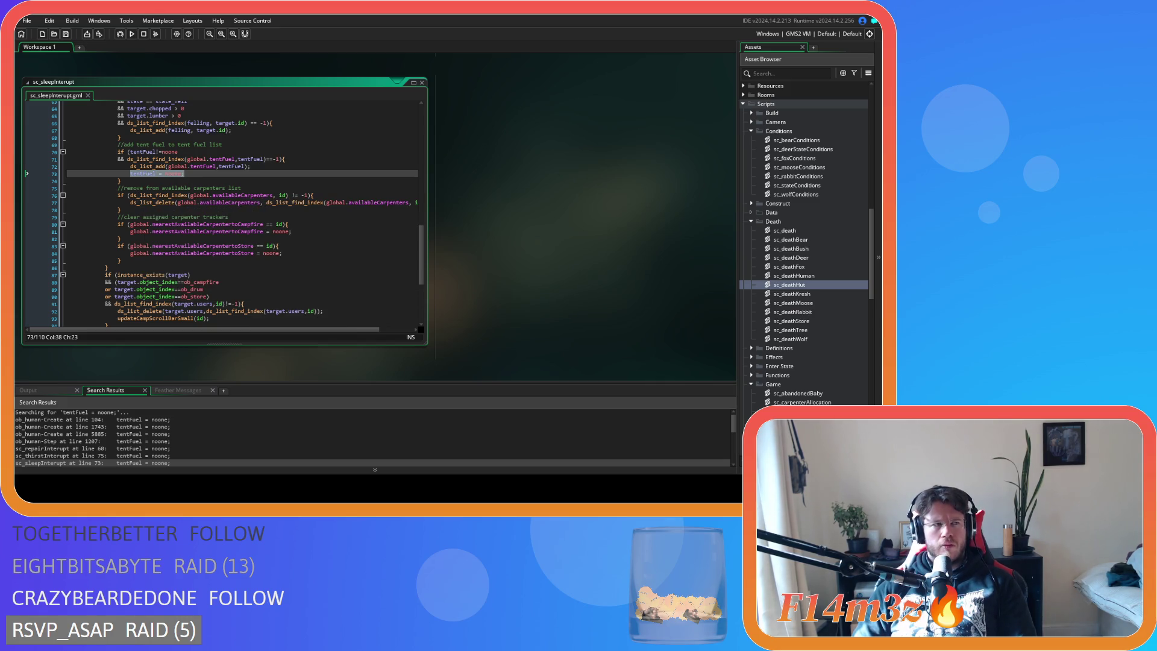
{"action": "left_click", "coordinate": [140, 181]}
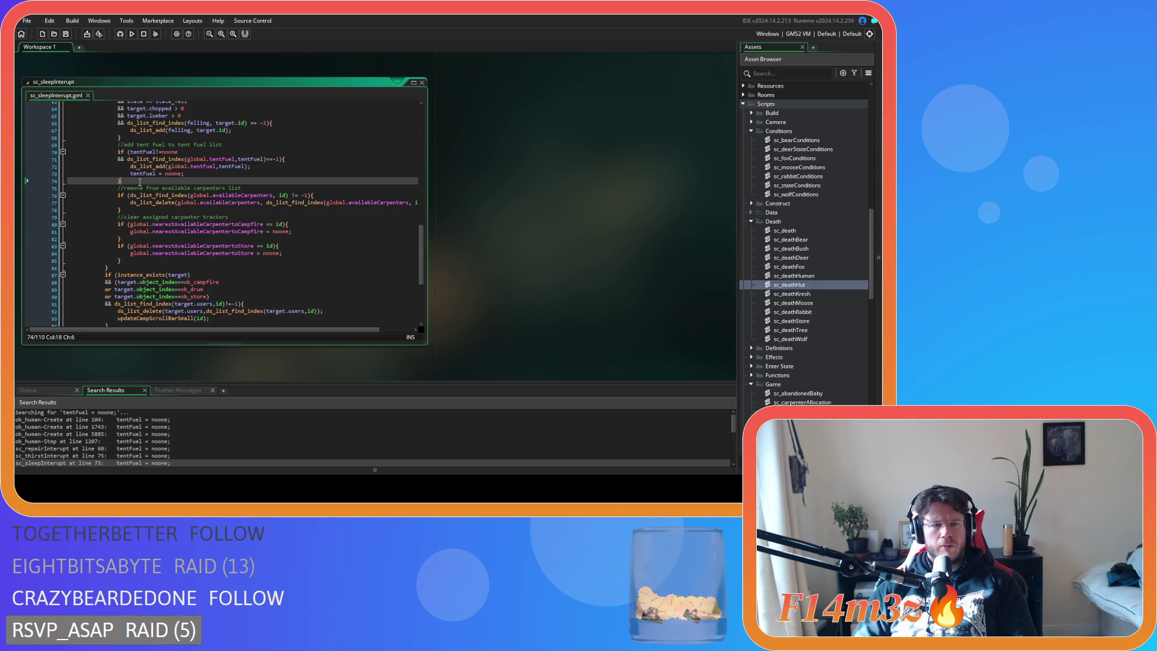
{"action": "key", "text": "Return"}
{"action": "key", "text": "ctrl+v"}
{"action": "mouse_move", "coordinate": [115, 210]}
{"action": "left_mouse_down"}
{"action": "mouse_move", "coordinate": [85, 194]}
{"action": "mouse_move", "coordinate": [124, 202]}
{"action": "mouse_move", "coordinate": [106, 151]}
{"action": "left_mouse_up"}
{"action": "key", "text": "ctrl+k"}
{"action": "key", "text": "ctrl+k"}
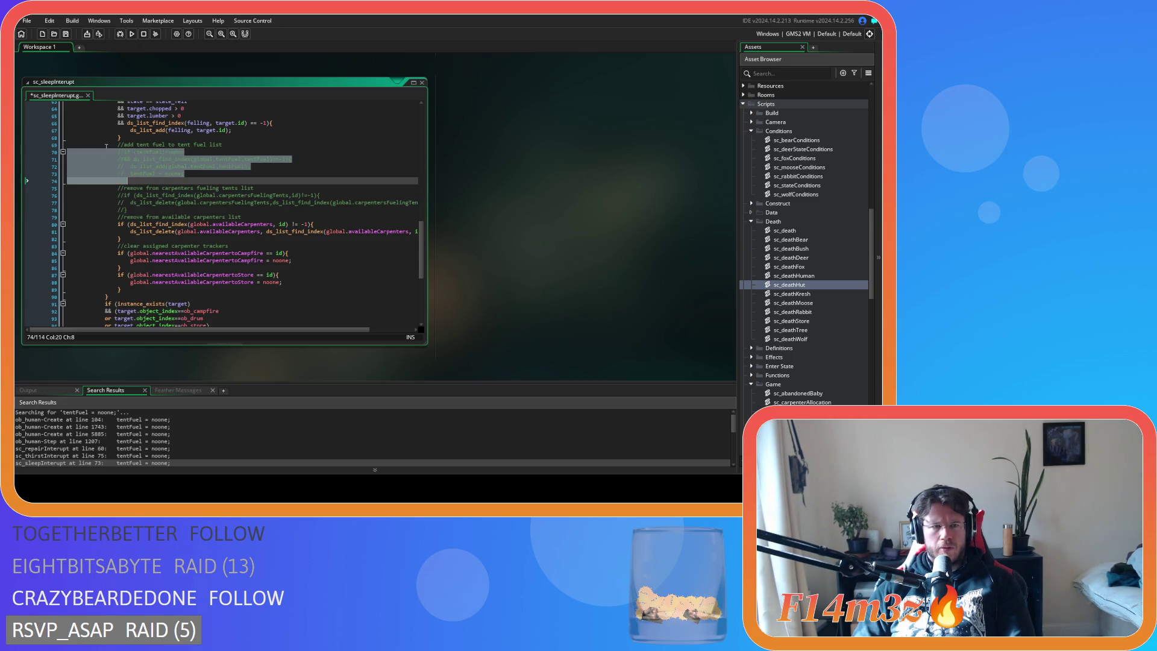
{"action": "left_click", "coordinate": [182, 175]}
{"action": "key", "text": "ctrl+s"}
{"action": "scroll", "coordinate": [182, 175], "scroll_direction": "down", "scroll_amount": 3}
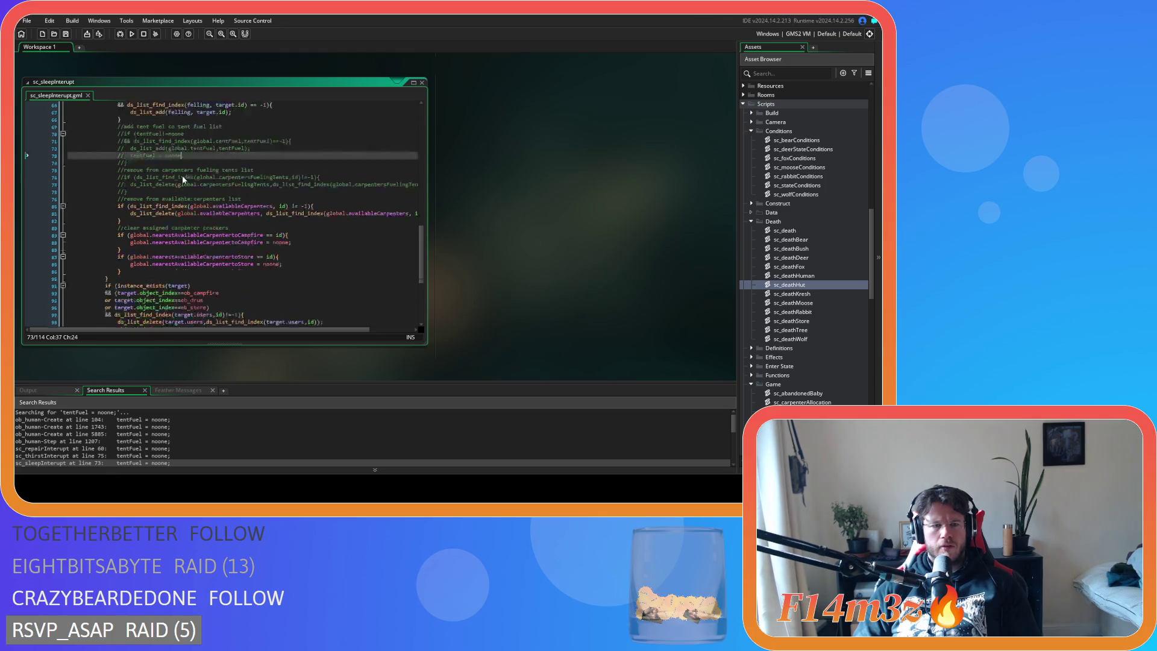
{"action": "scroll", "coordinate": [99, 431], "scroll_direction": "down", "scroll_amount": 2}
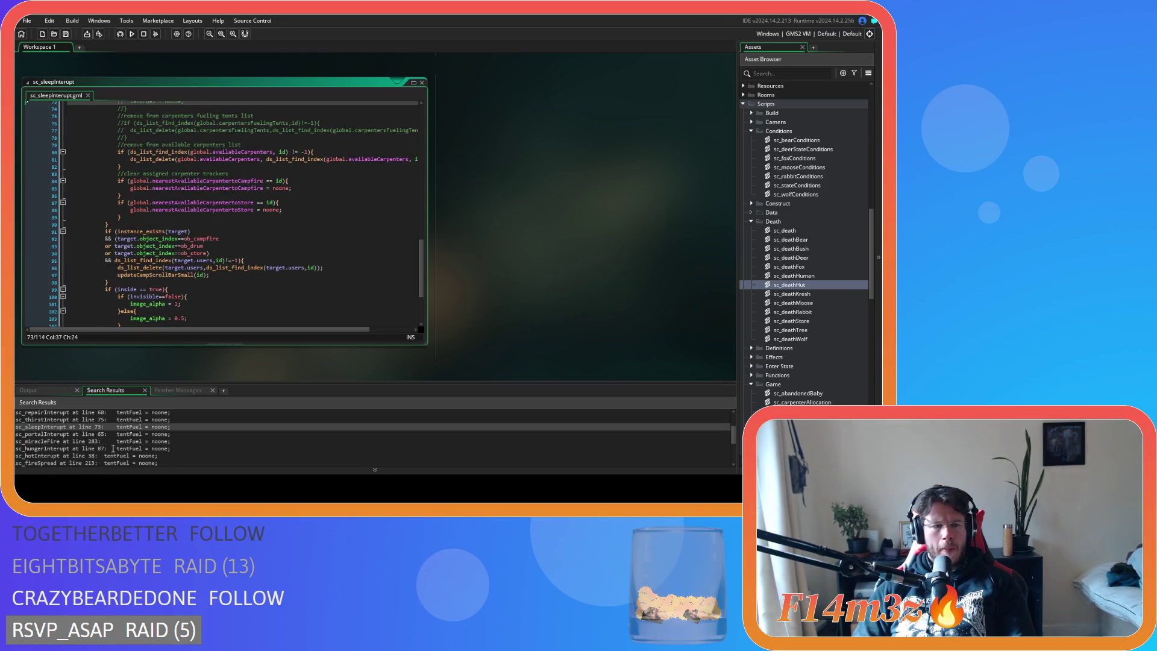
Paste the removal block after sc_portalInterupt's tentFuel reset and save the script.
{"action": "double_click", "coordinate": [99, 434]}
{"action": "scroll", "coordinate": [197, 291], "scroll_direction": "up", "scroll_amount": 3}
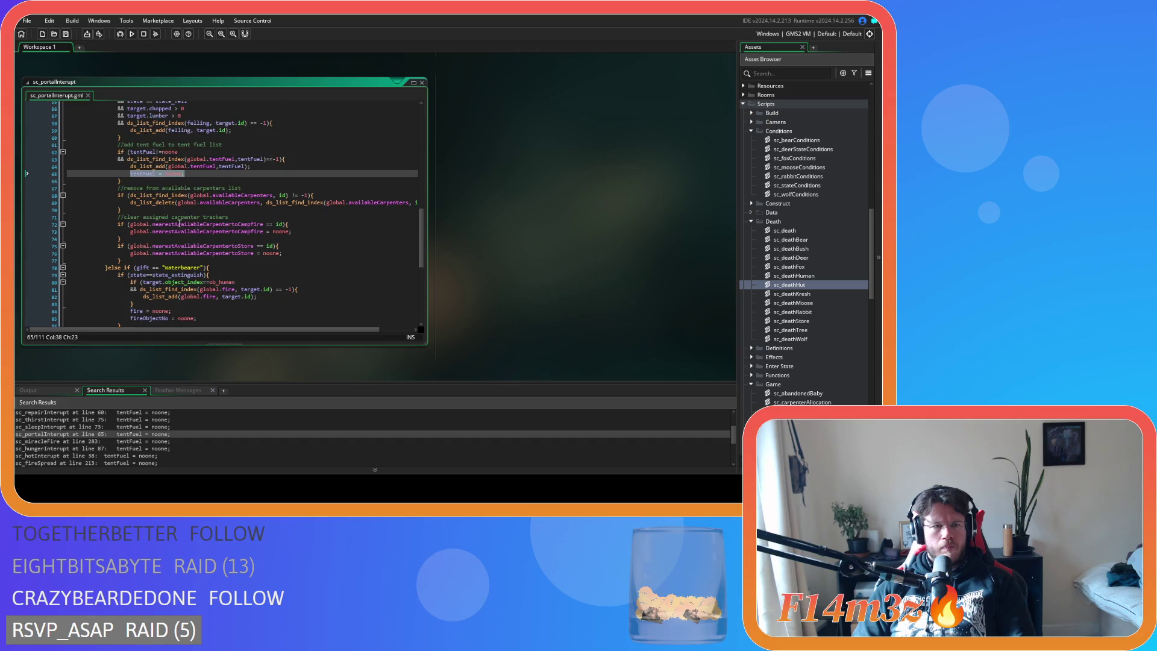
{"action": "left_click", "coordinate": [136, 182]}
{"action": "key", "text": "Return"}
{"action": "key", "text": "ctrl+v"}
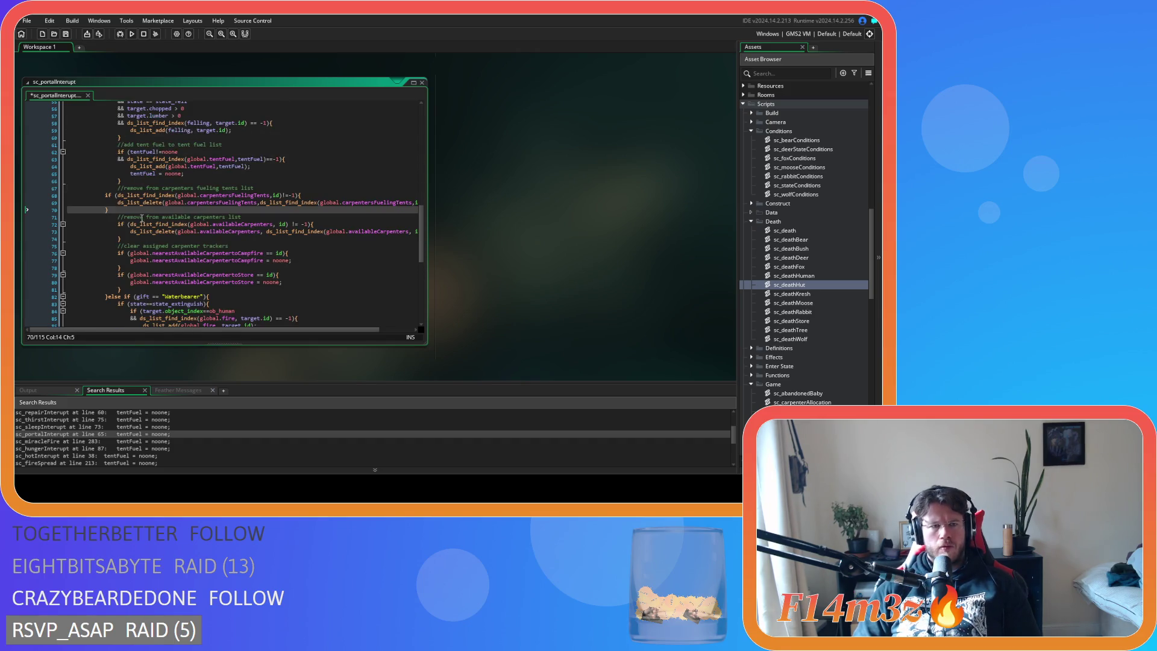
{"action": "left_click", "coordinate": [89, 194], "text": "shift"}
{"action": "key", "text": "ctrl+s"}
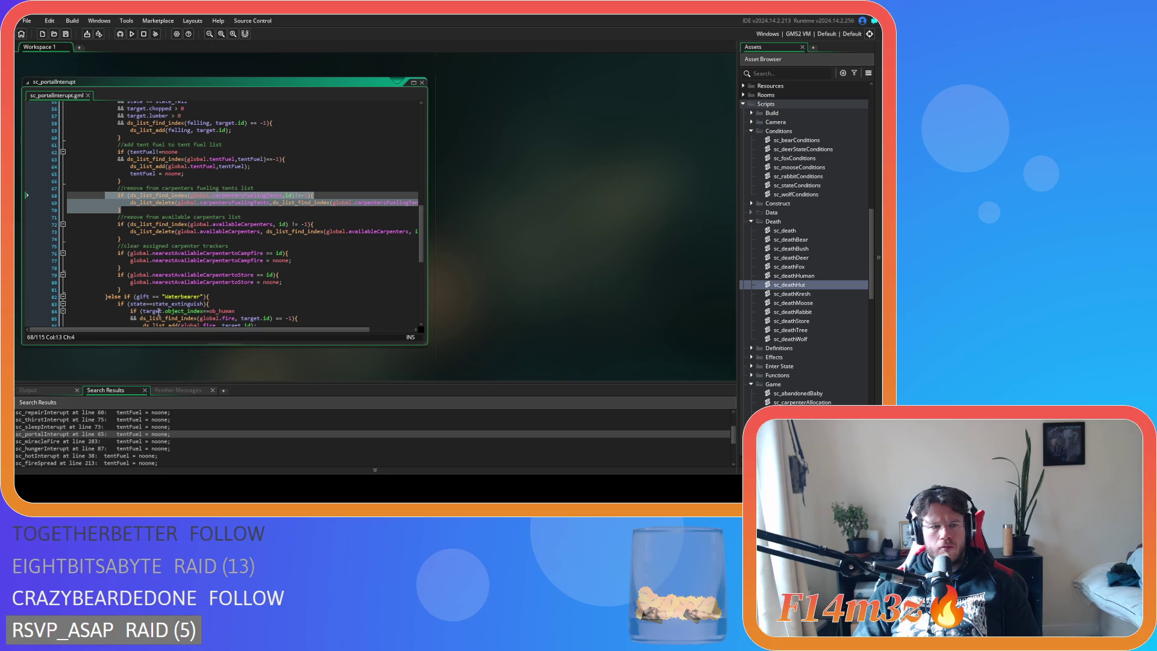
{"action": "double_click", "coordinate": [111, 442]}
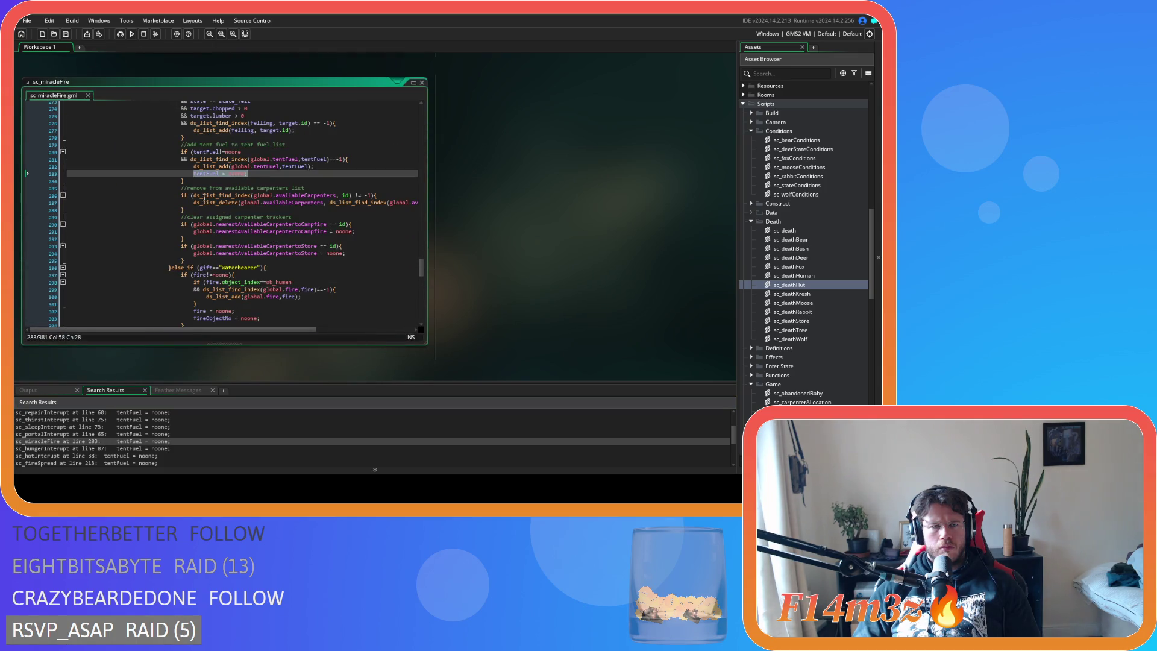
Paste the removal block after sc_miracleFire's tentFuel reset, indent lines 286–288, and save.
{"action": "left_click", "coordinate": [203, 180]}
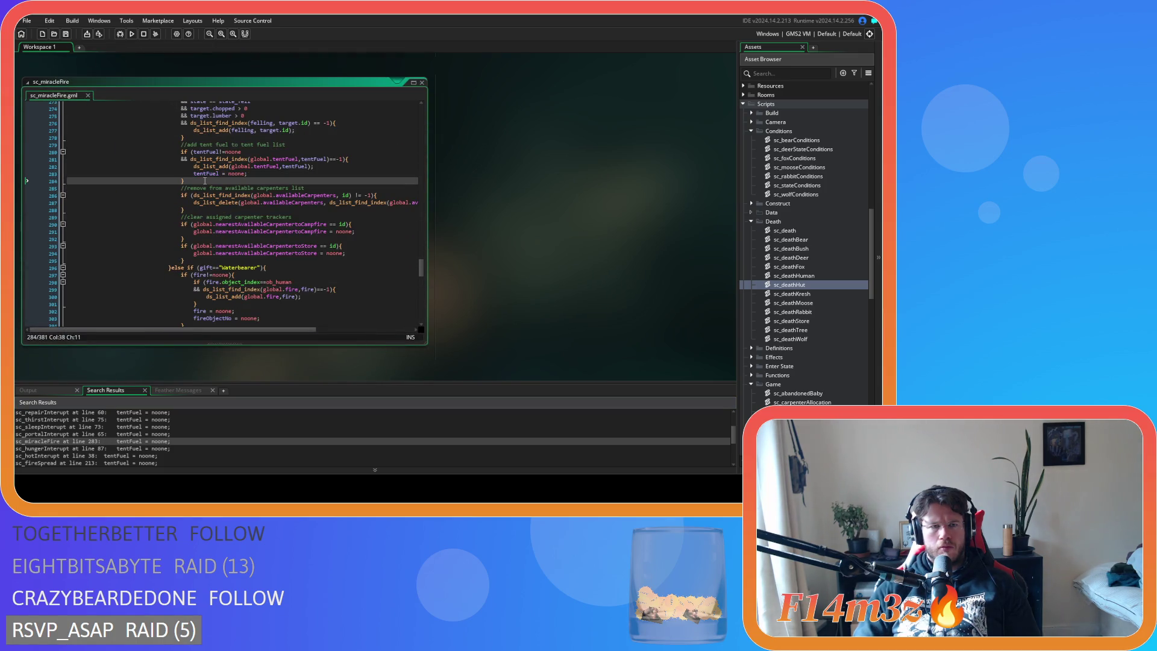
{"action": "key", "text": "Return"}
{"action": "key", "text": "ctrl+v"}
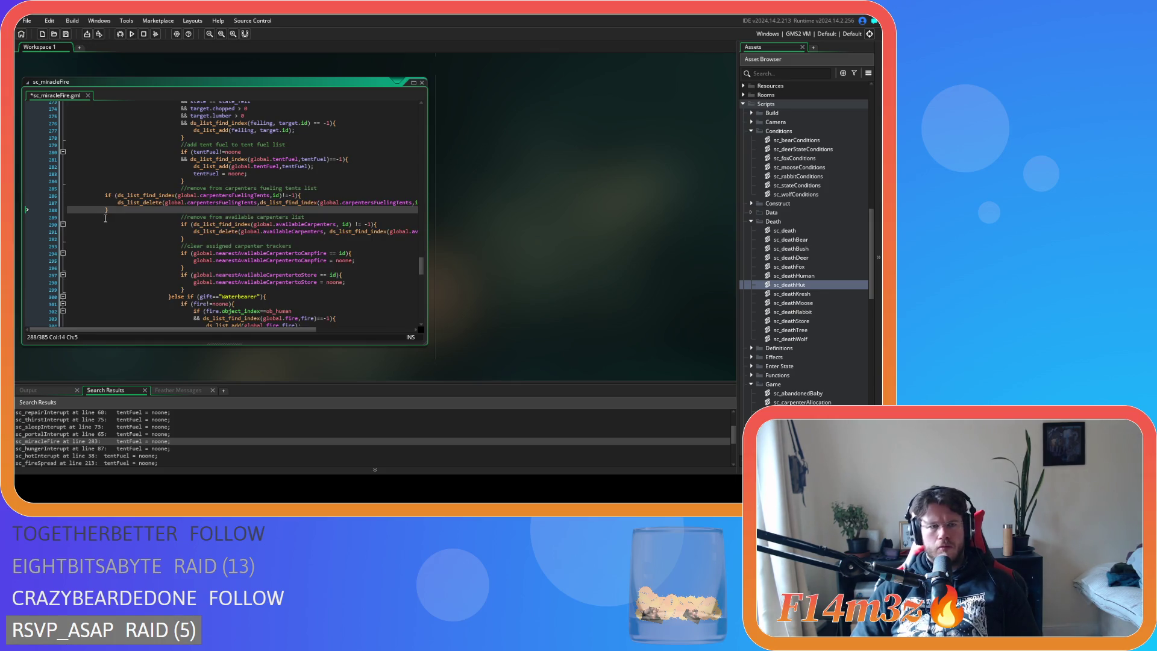
{"action": "left_click_drag", "start_coordinate": [108, 210], "coordinate": [97, 196]}
{"action": "key", "text": "Tab"}
{"action": "key", "text": "Tab"}
{"action": "key", "text": "Tab"}
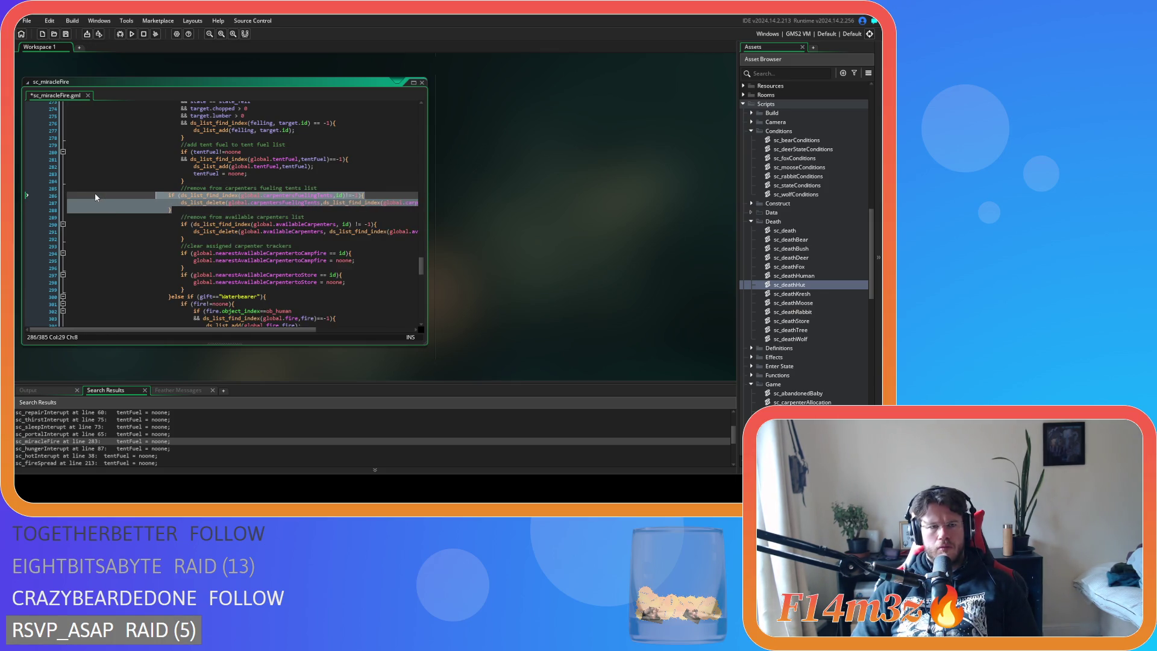
{"action": "key", "text": "ctrl+s"}
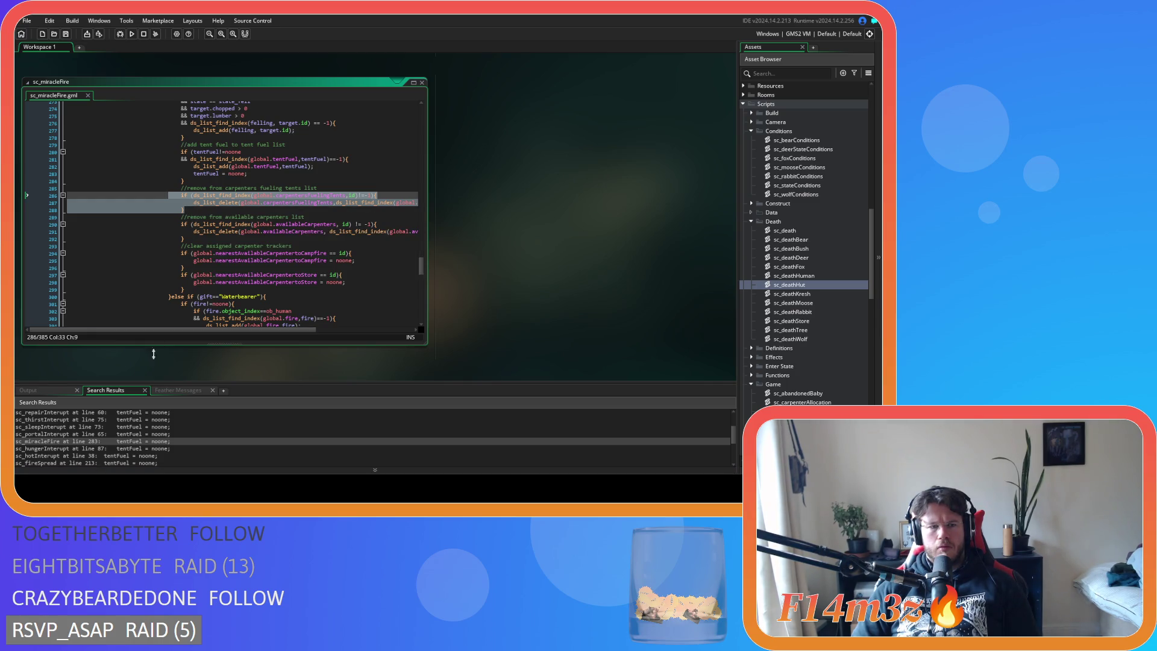
{"action": "left_click", "coordinate": [225, 209]}
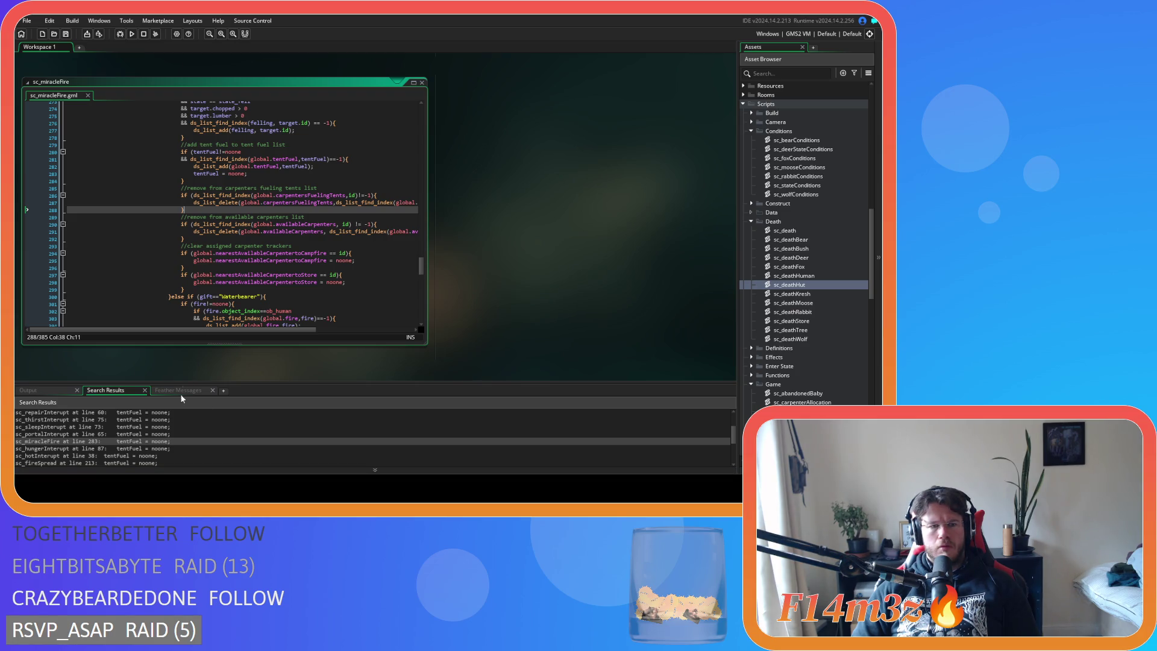
Open sc_hungerInterupt at its tentFuel line 87 from the search results.
{"action": "mouse_move", "coordinate": [268, 311]}
{"action": "scroll", "coordinate": [231, 279], "scroll_direction": "up", "scroll_amount": 10}
{"action": "scroll", "coordinate": [245, 288], "scroll_direction": "up", "scroll_amount": 4}
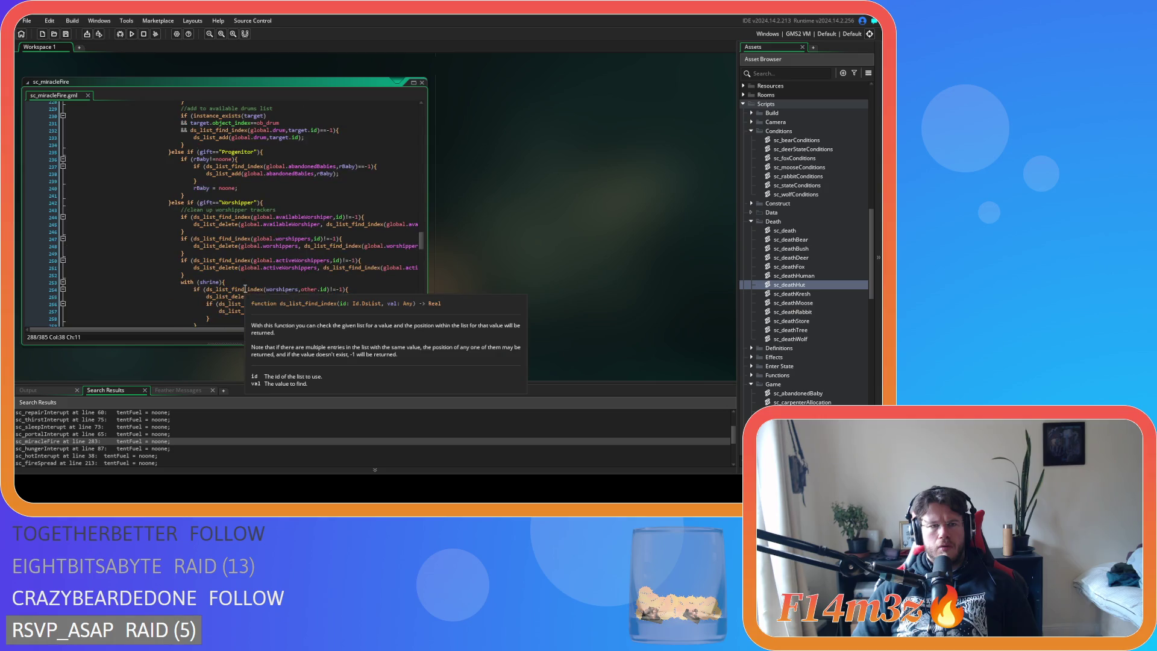
{"action": "scroll", "coordinate": [245, 288], "scroll_direction": "down", "scroll_amount": 15}
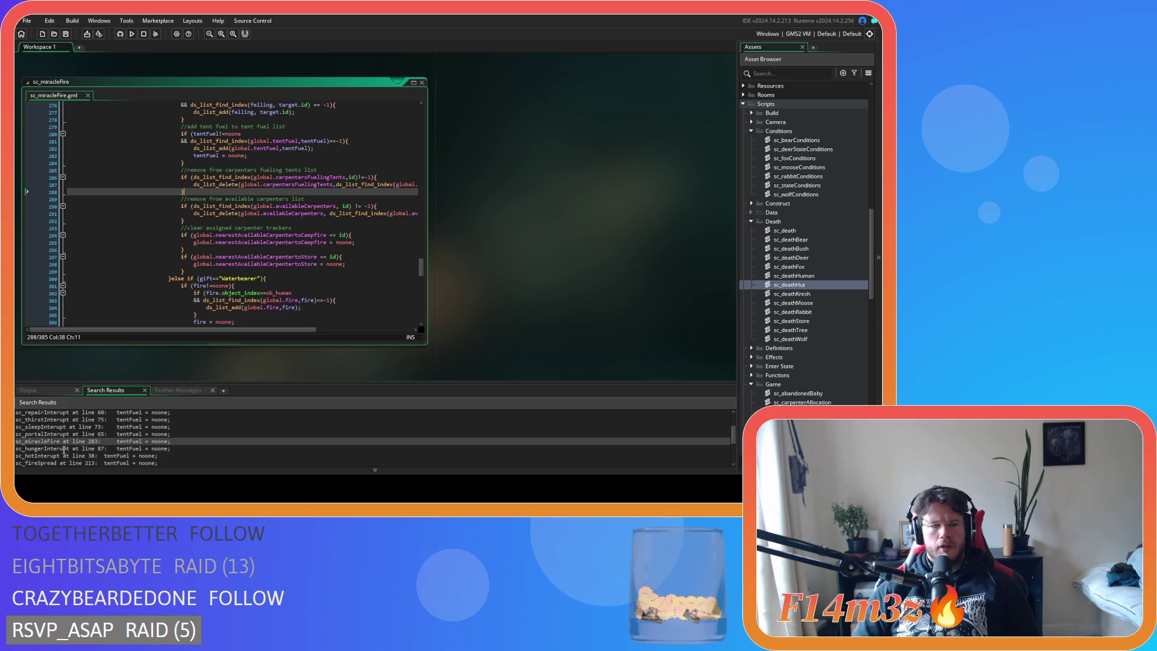
{"action": "double_click", "coordinate": [107, 449]}
{"action": "scroll", "coordinate": [173, 226], "scroll_direction": "up", "scroll_amount": 3}
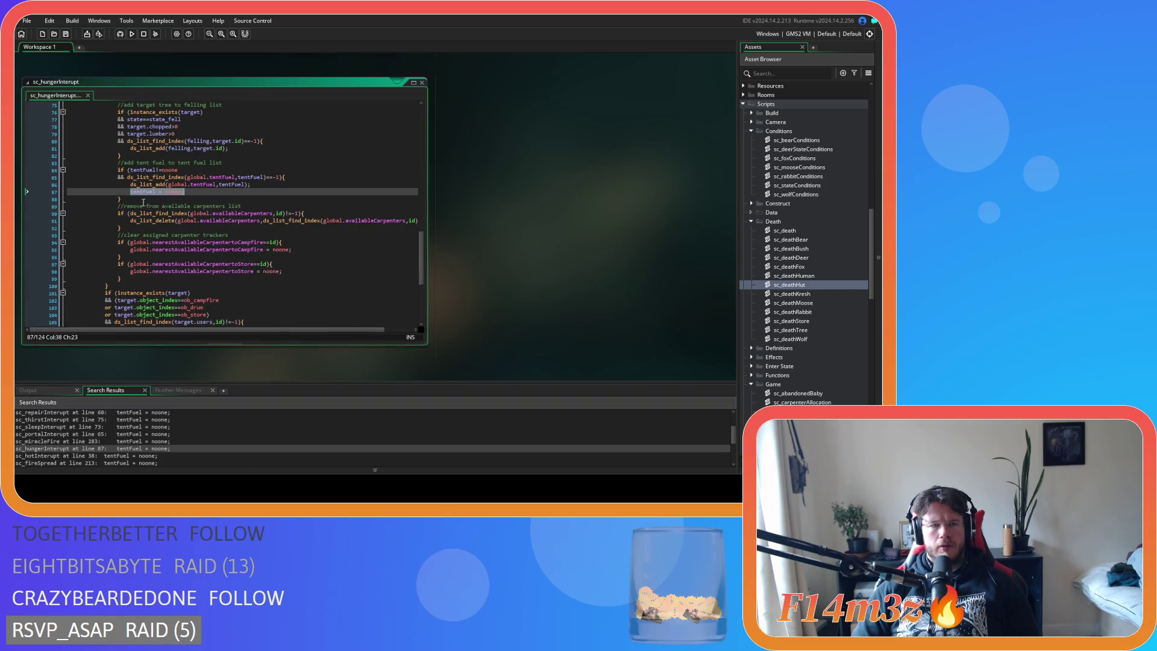
Paste and indent the removal block after sc_hungerInterupt's tentFuel reset.
{"action": "left_click", "coordinate": [175, 202]}
{"action": "key", "text": "ctrl+v"}
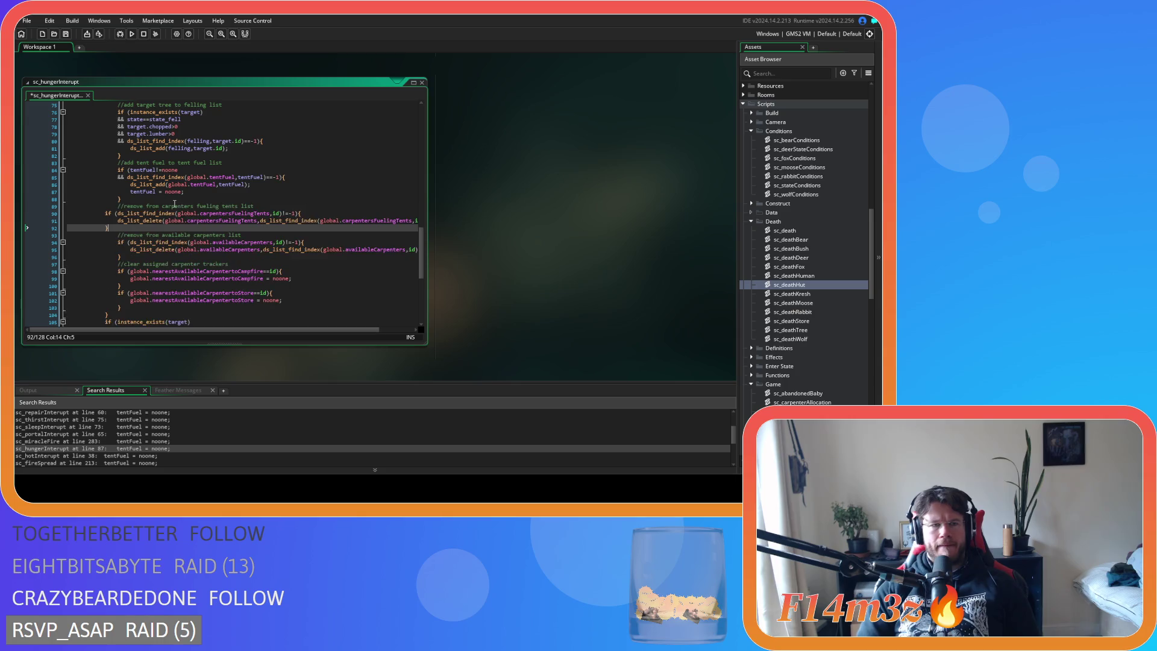
{"action": "left_click_drag", "start_coordinate": [109, 228], "coordinate": [85, 214]}
{"action": "key", "text": "Tab"}
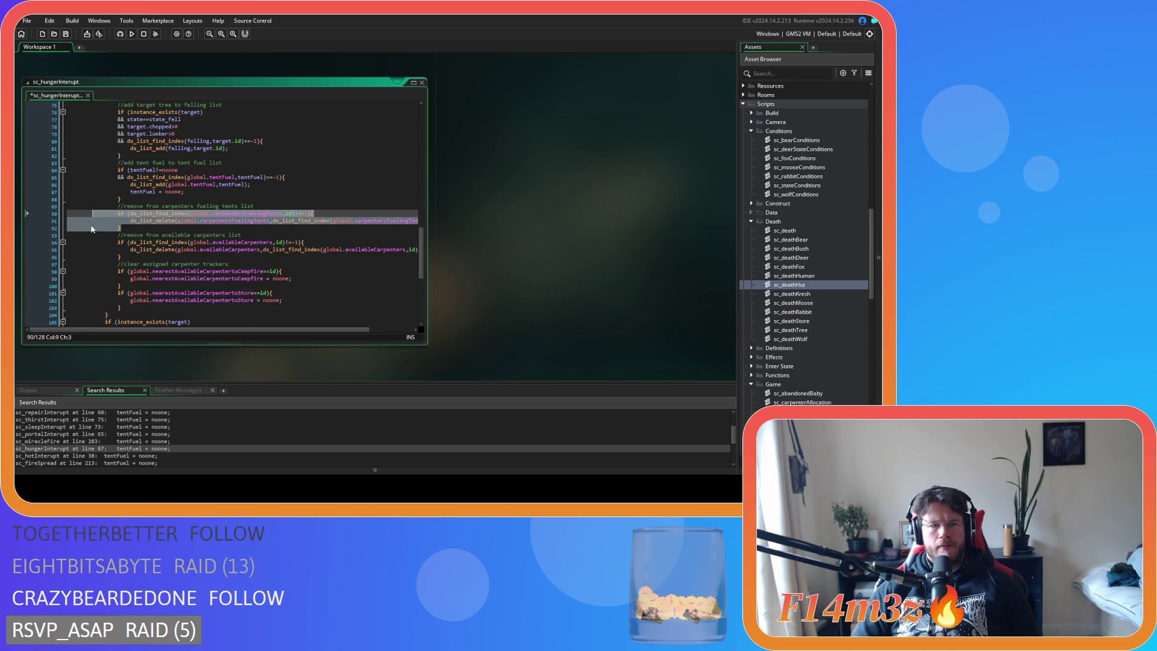
Paste the removal block into sc_hotInterupt as lines 41–43 and indent it.
{"action": "double_click", "coordinate": [66, 455]}
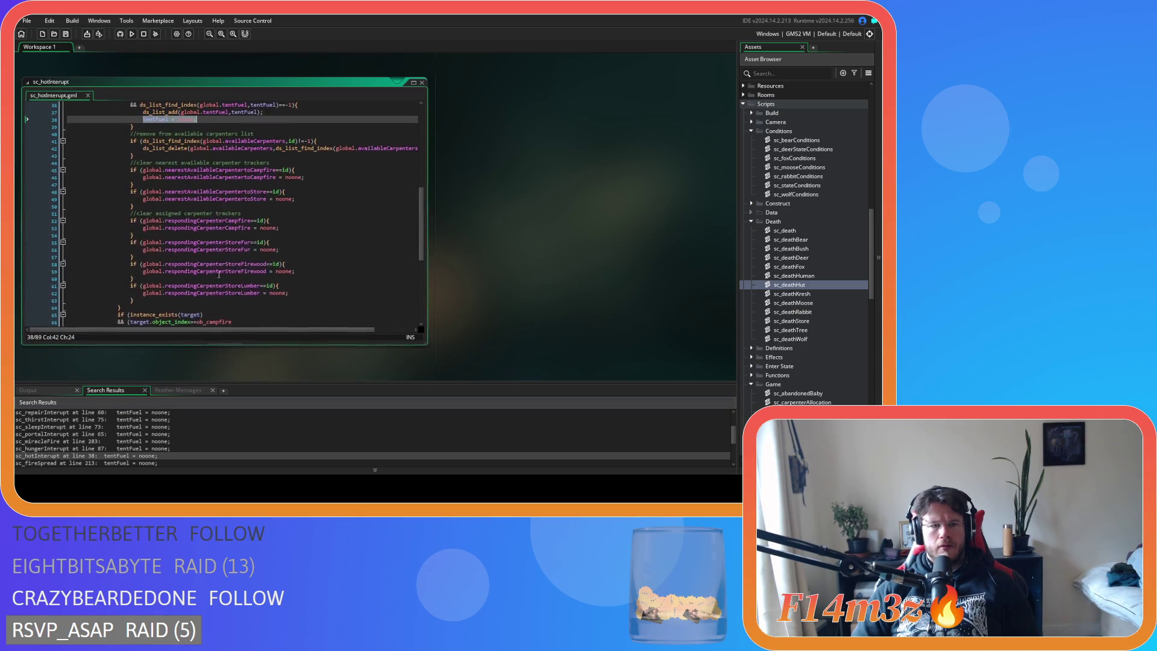
{"action": "left_click", "coordinate": [142, 181]}
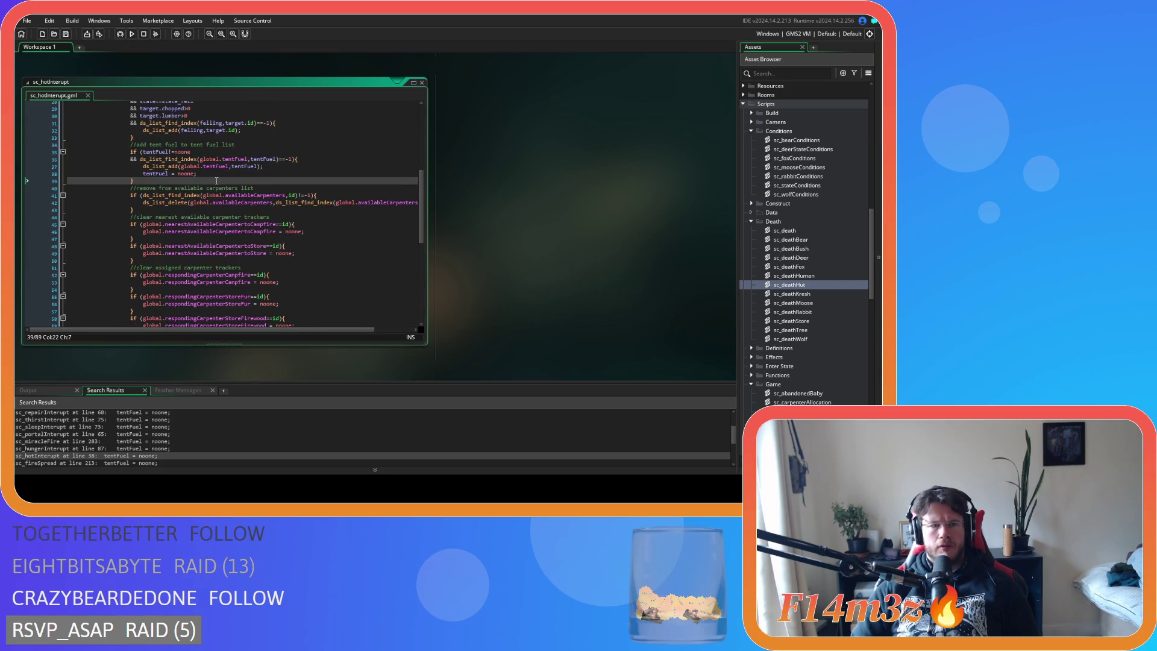
{"action": "key", "text": "ctrl+v"}
{"action": "left_click_drag", "start_coordinate": [116, 209], "coordinate": [105, 195]}
{"action": "key", "text": "Tab"}
{"action": "key", "text": "Tab"}
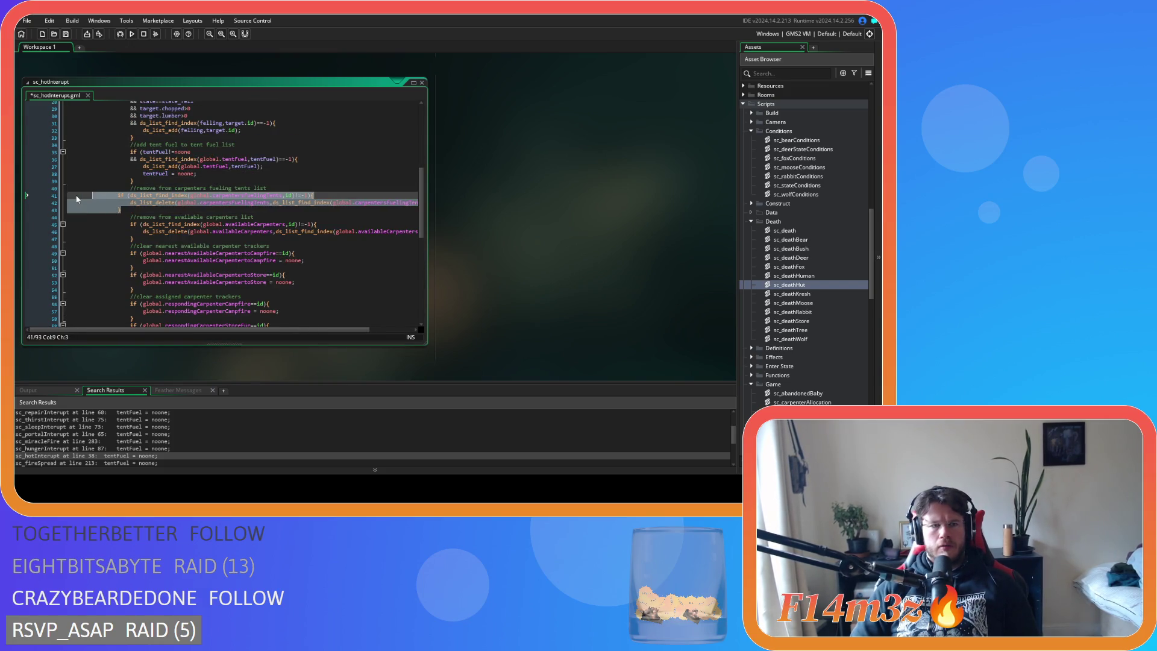
Paste the removal block into sc_fireSpread as lines 216–218 and indent it.
{"action": "double_click", "coordinate": [57, 462]}
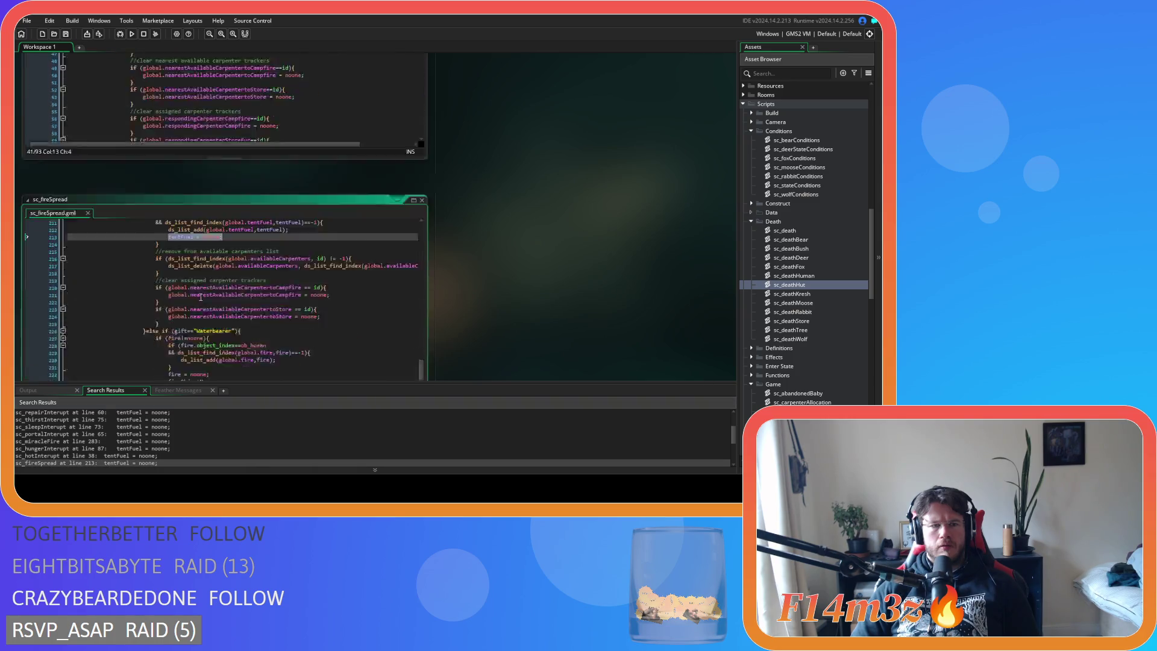
{"action": "key", "text": "Down"}
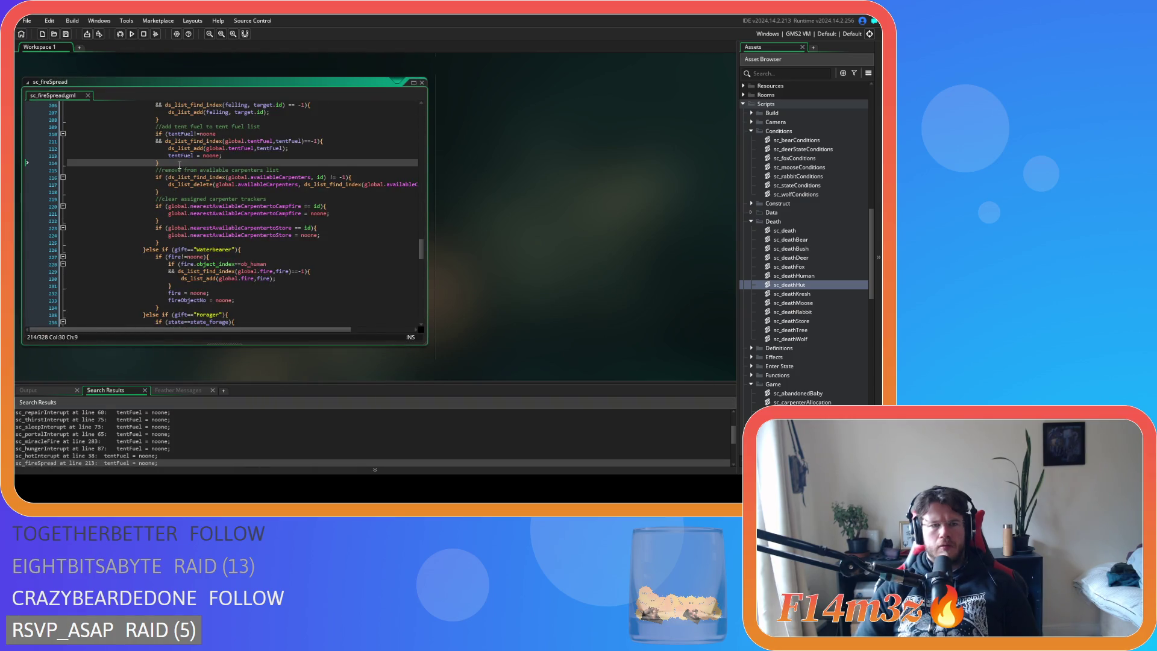
{"action": "key", "text": "Return"}
{"action": "key", "text": "ctrl+v"}
{"action": "left_click", "coordinate": [79, 176], "text": "shift"}
{"action": "key", "text": "Tab"}
{"action": "key", "text": "Tab"}
Paste the removal block after the tentFuel block in sc_deathHuman.
{"action": "scroll", "coordinate": [41, 434], "scroll_direction": "down", "scroll_amount": 2}
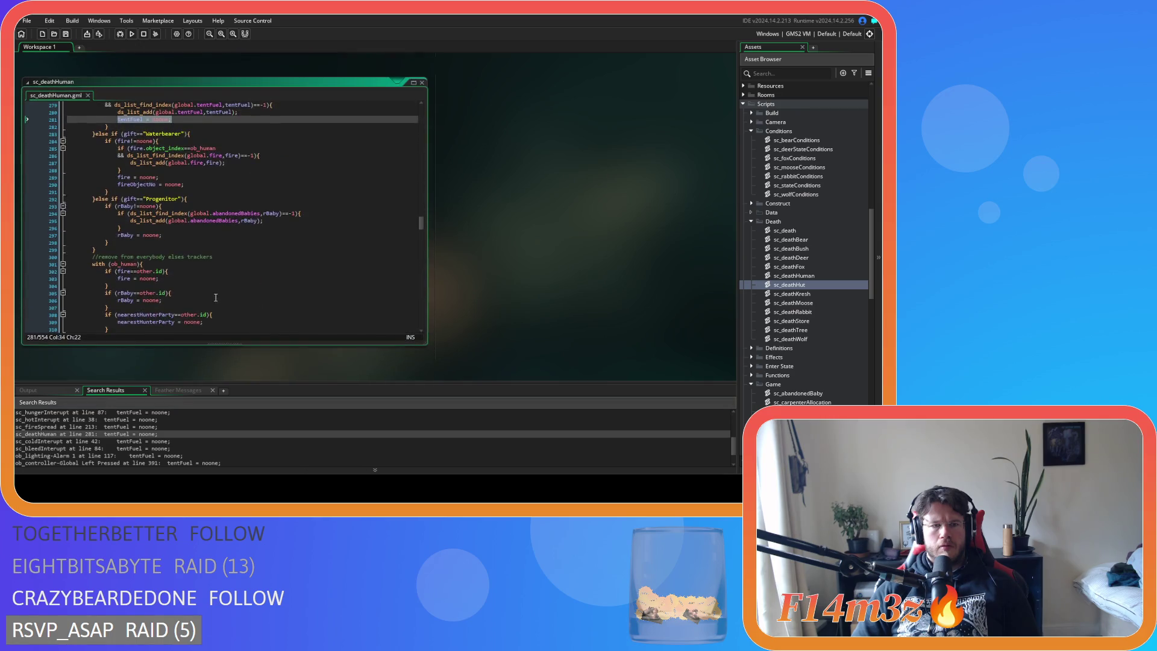
{"action": "left_click", "coordinate": [128, 174]}
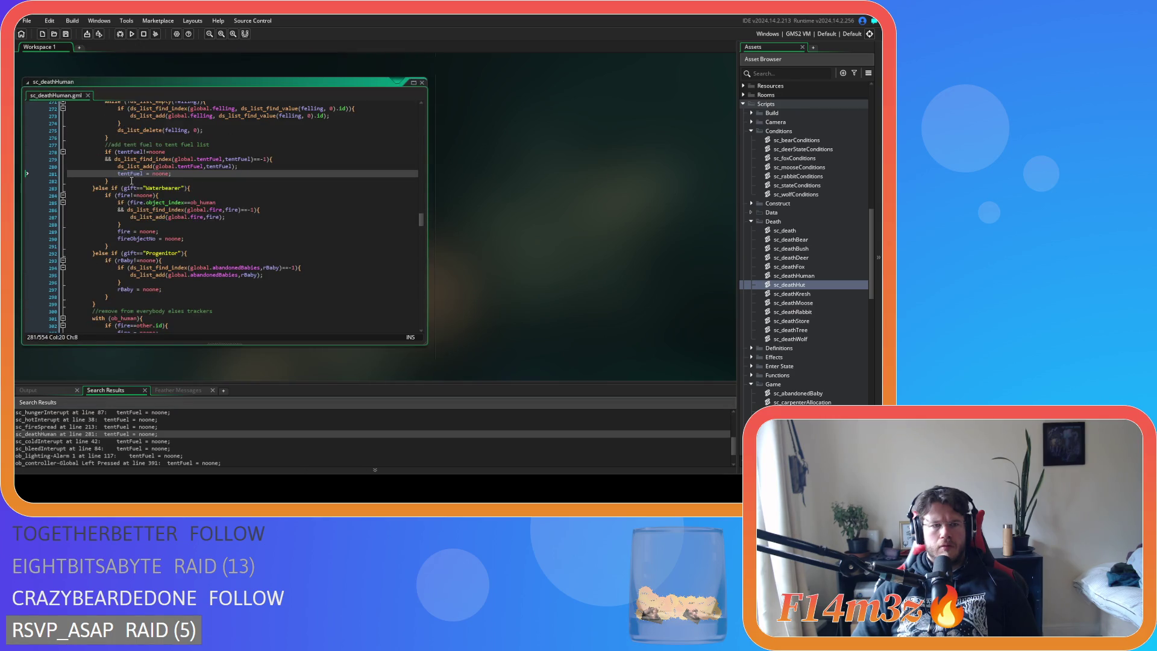
{"action": "left_click", "coordinate": [131, 181]}
{"action": "key", "text": "ctrl+v"}
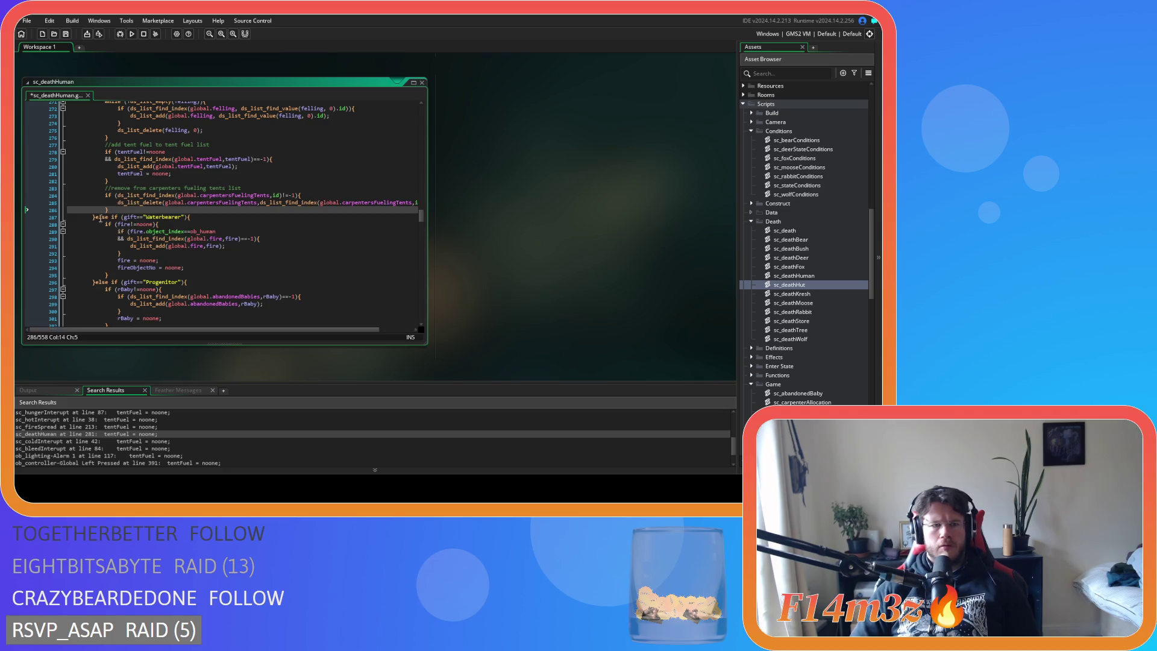
{"action": "double_click", "coordinate": [82, 441]}
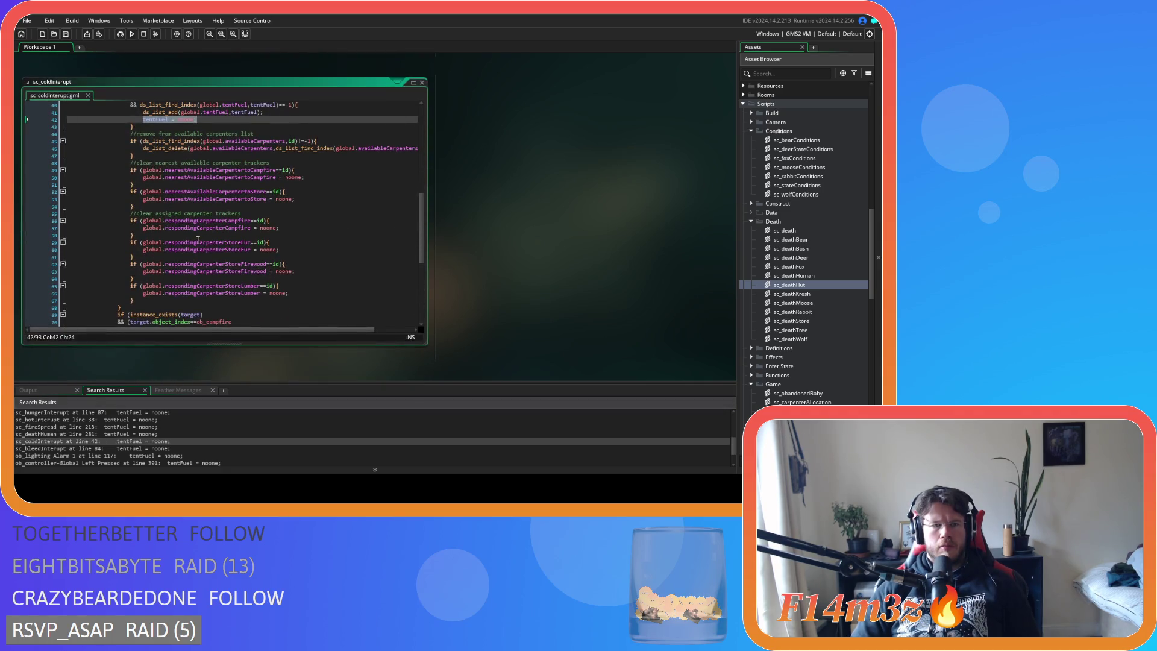
{"action": "left_click", "coordinate": [153, 128]}
Paste the removal block into sc_coldInterupt and after line 392 of ob_controller's Global Left Pressed event.
{"action": "key", "text": "ctrl+v"}
{"action": "double_click", "coordinate": [90, 463]}
{"action": "left_click", "coordinate": [457, 278]}
{"action": "key", "text": "ctrl+v"}
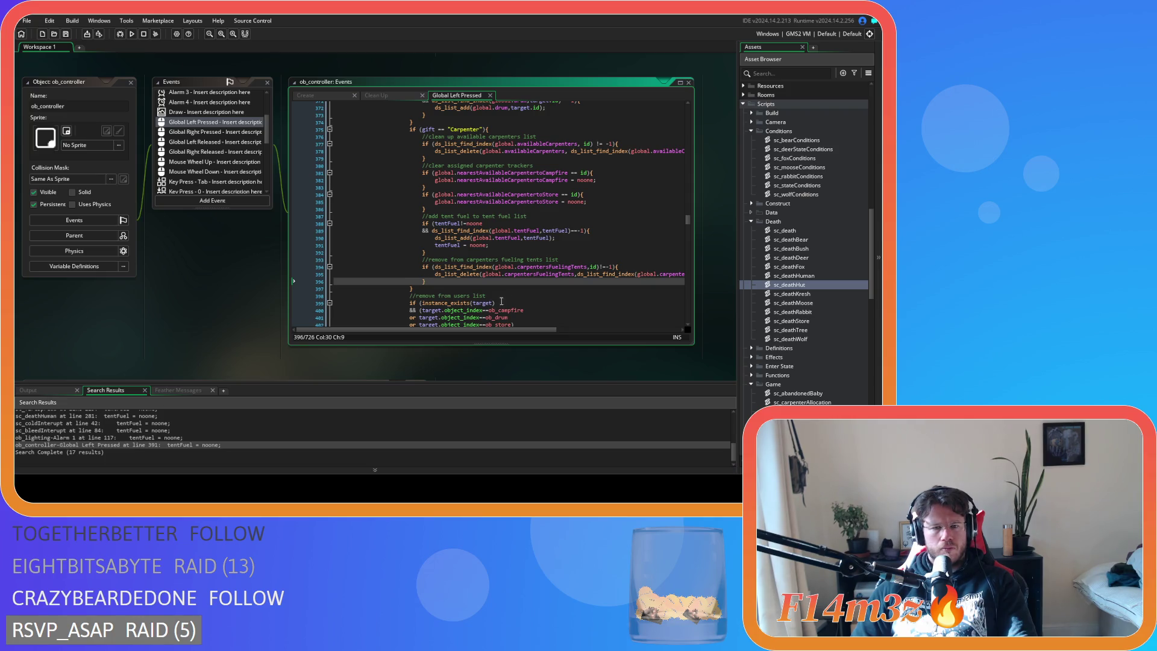
{"action": "left_click", "coordinate": [512, 274]}
{"action": "left_click", "coordinate": [510, 279]}
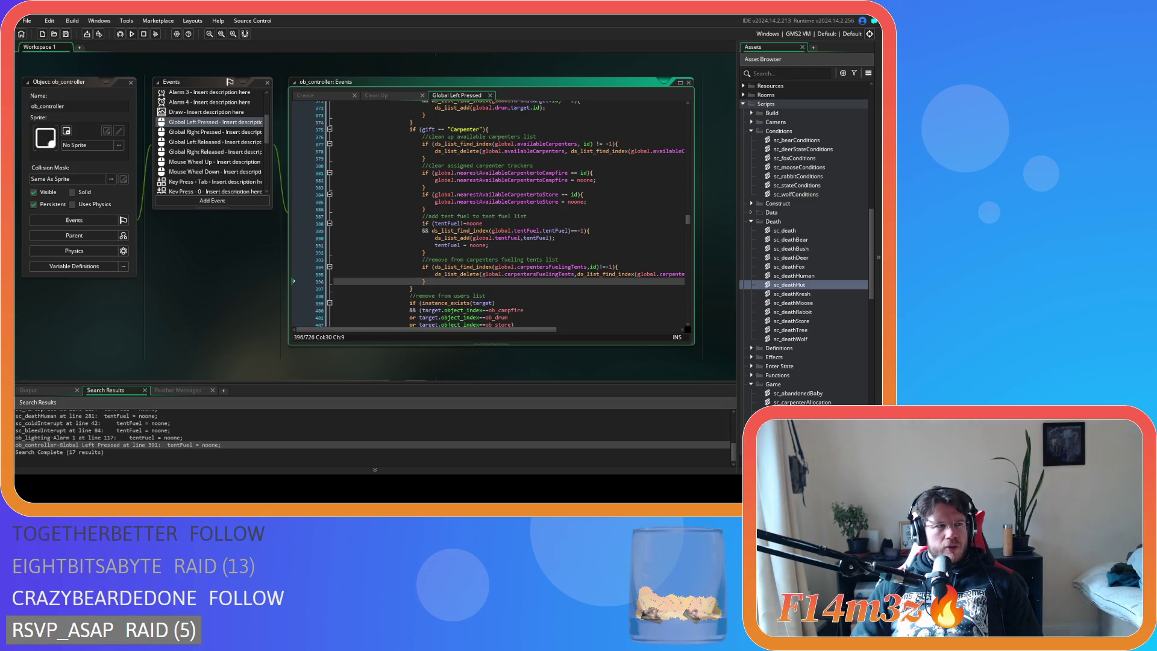
{"action": "double_click", "coordinate": [118, 445]}
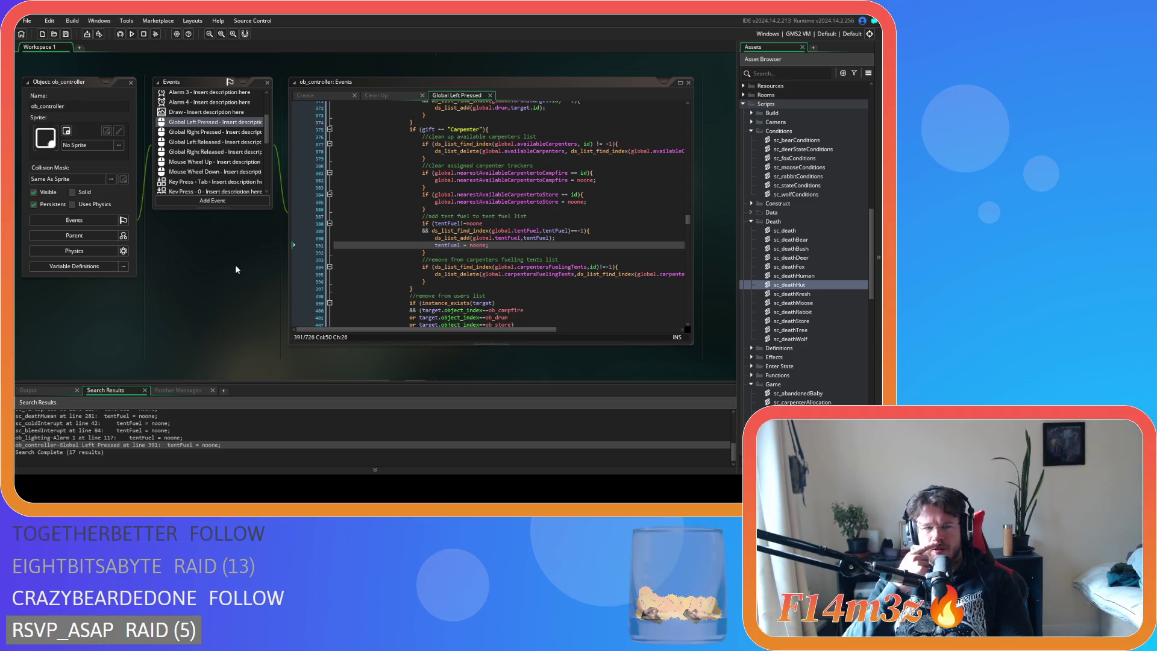
{"action": "right_click", "coordinate": [191, 283]}
{"action": "mouse_move", "coordinate": [205, 294]}
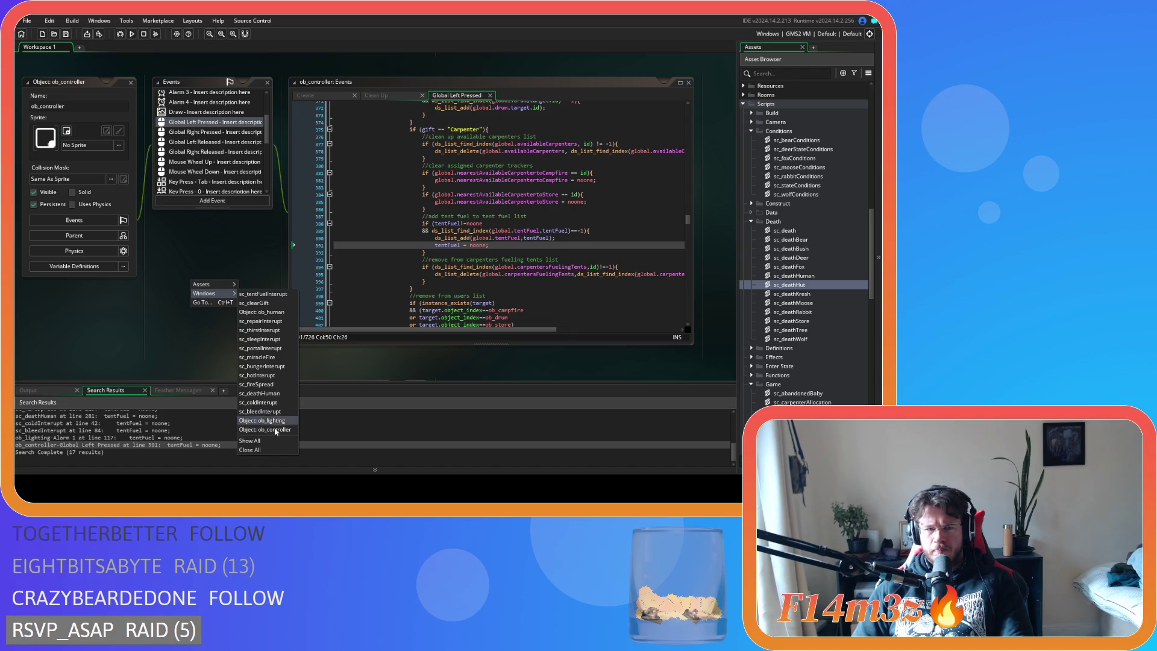
{"action": "left_click", "coordinate": [260, 450]}
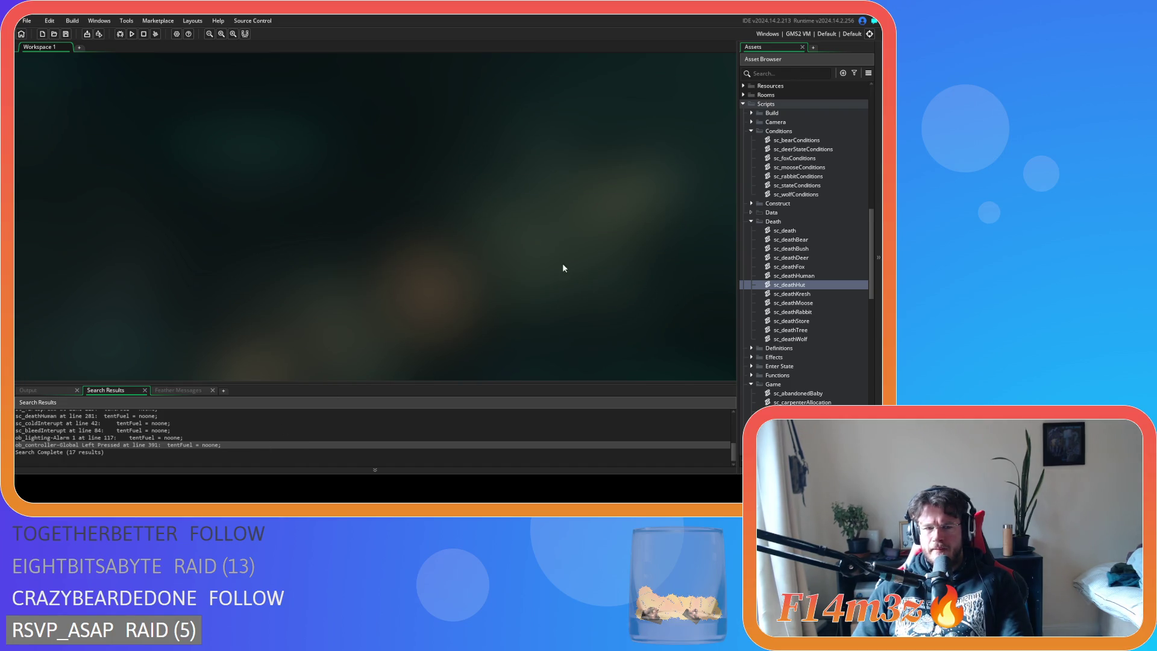
{"action": "scroll", "coordinate": [791, 277], "scroll_direction": "down", "scroll_amount": 2}
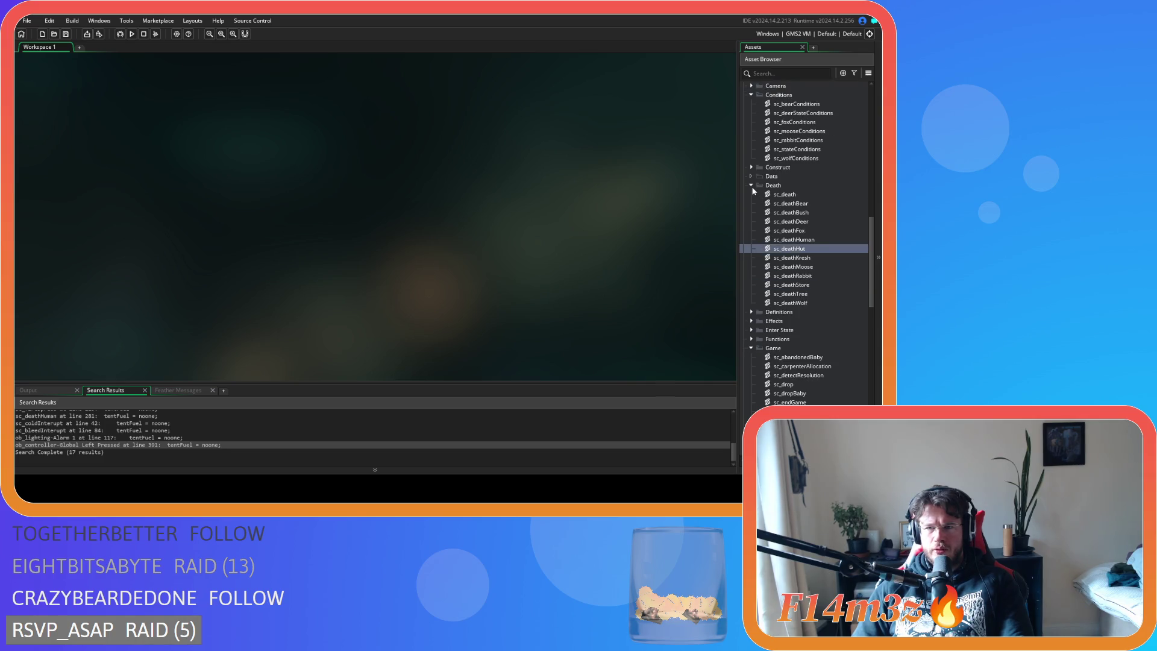
{"action": "left_click", "coordinate": [752, 185]}
{"action": "left_click", "coordinate": [751, 169]}
{"action": "left_click", "coordinate": [752, 240]}
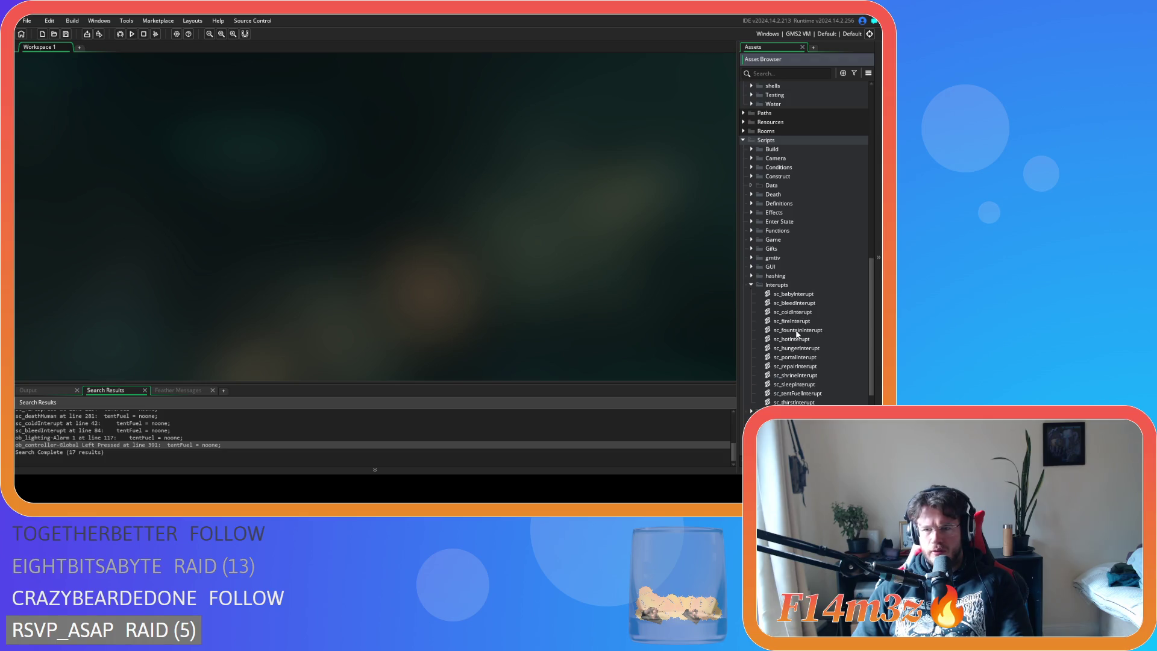
{"action": "left_click", "coordinate": [829, 375]}
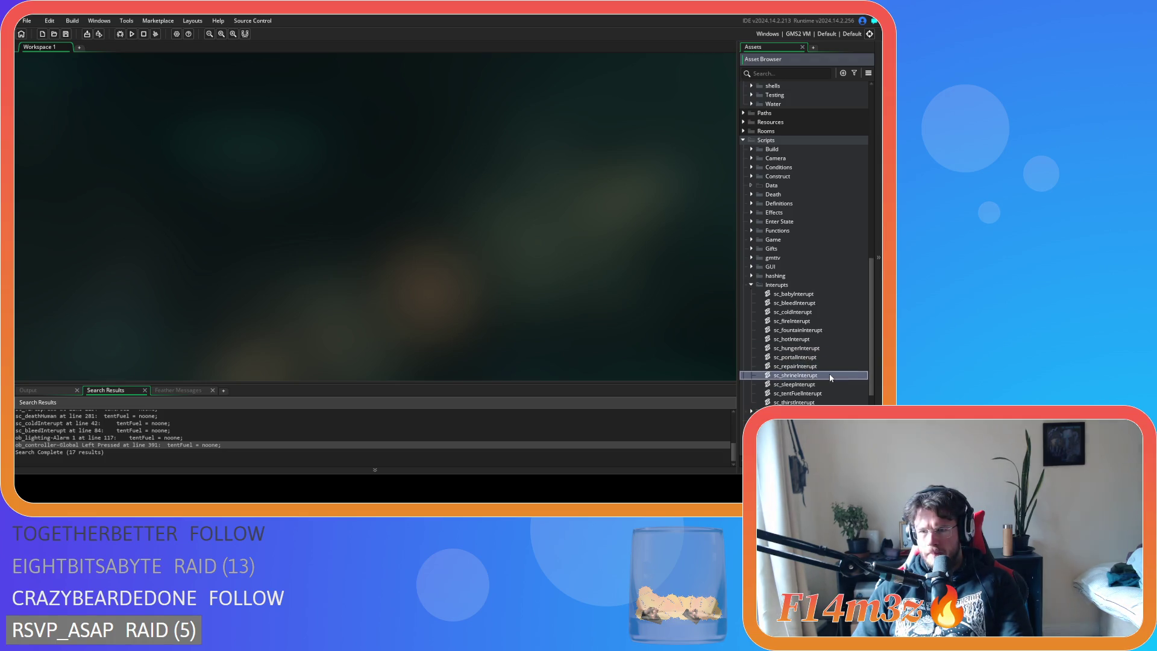
{"action": "key", "text": "Down"}
{"action": "key", "text": "Down"}
{"action": "key", "text": "Return"}
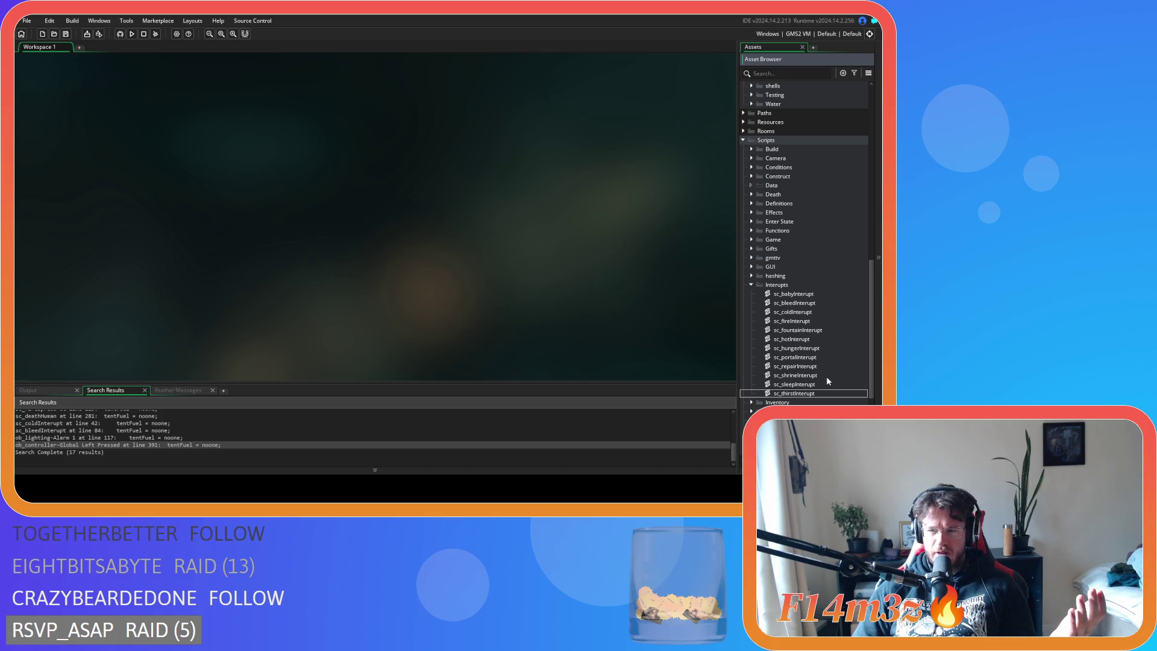
{"action": "left_click", "coordinate": [827, 377]}
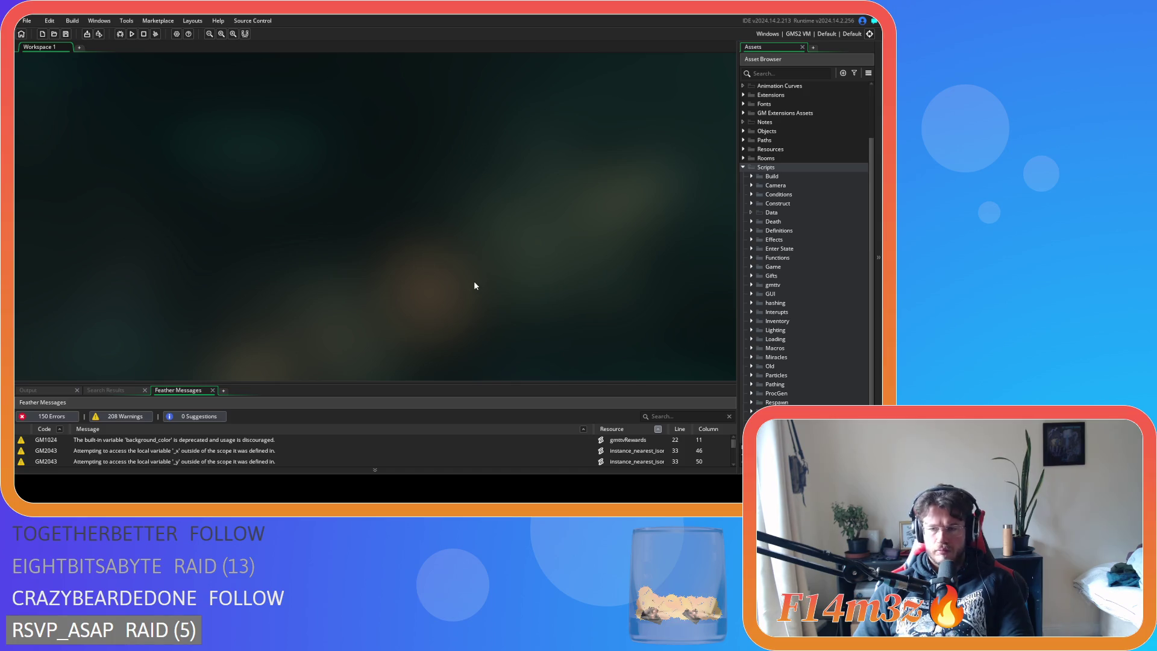
Expand the Interupts folder under Scripts in the Asset Browser.
{"action": "left_click", "coordinate": [751, 302]}
{"action": "left_click", "coordinate": [751, 303]}
{"action": "left_click", "coordinate": [752, 311]}
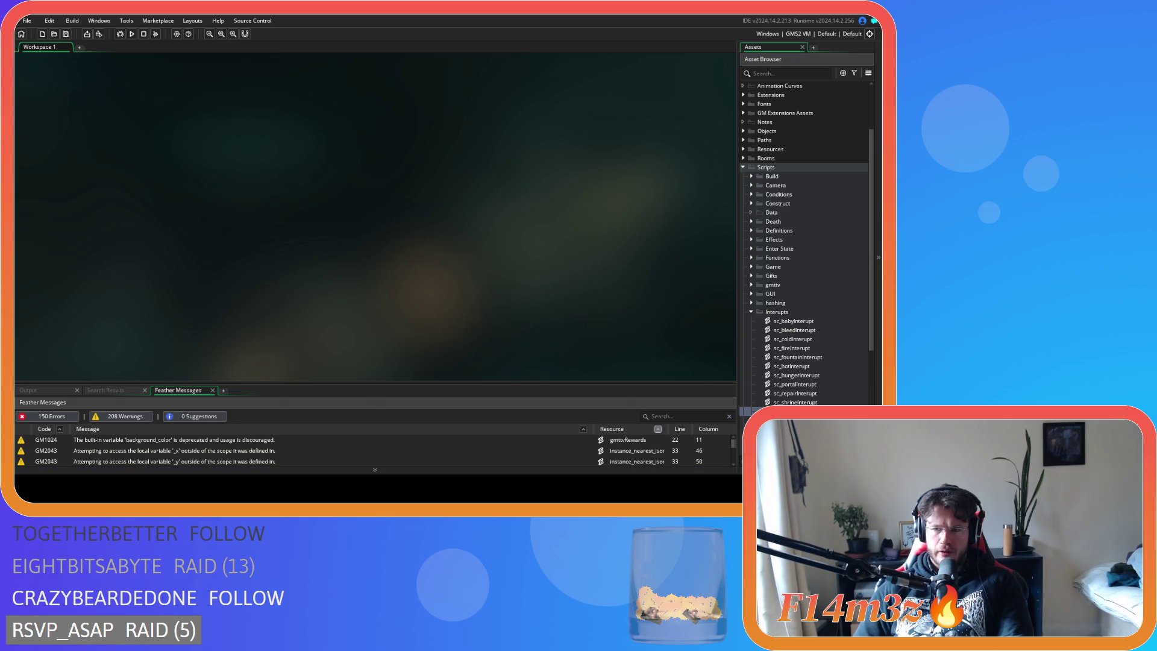
Duplicate sc_repairInterupt, rename the copy sc_tentFuelInterupt, and open its code.
{"action": "left_click", "coordinate": [833, 367]}
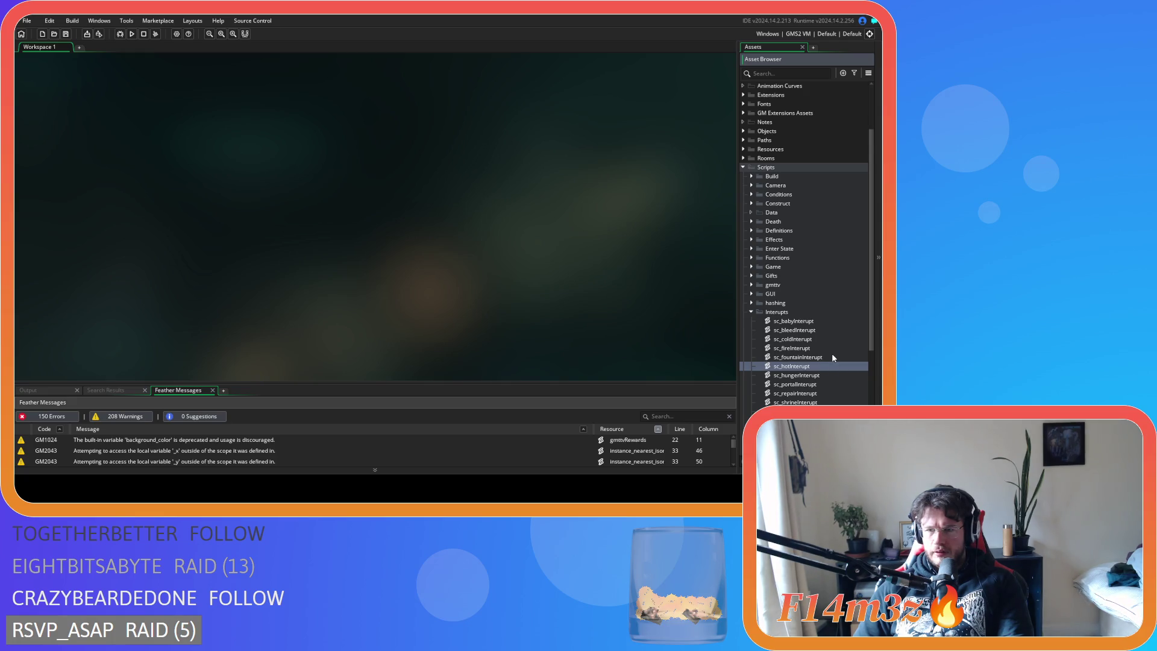
{"action": "left_click", "coordinate": [827, 376]}
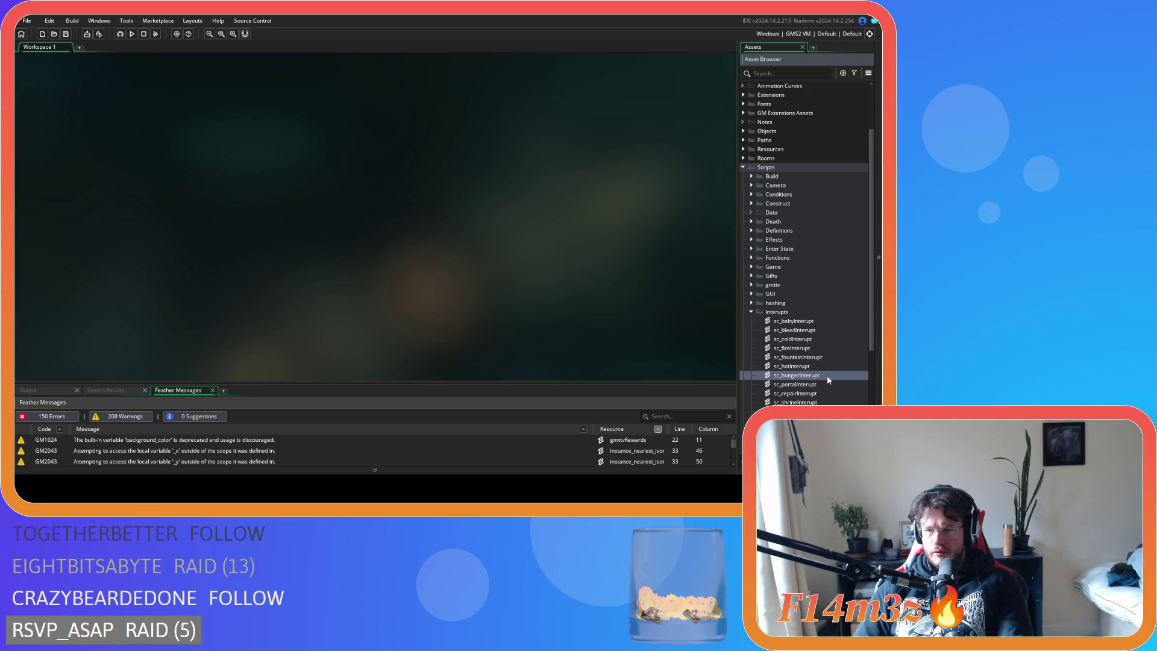
{"action": "left_click", "coordinate": [825, 395]}
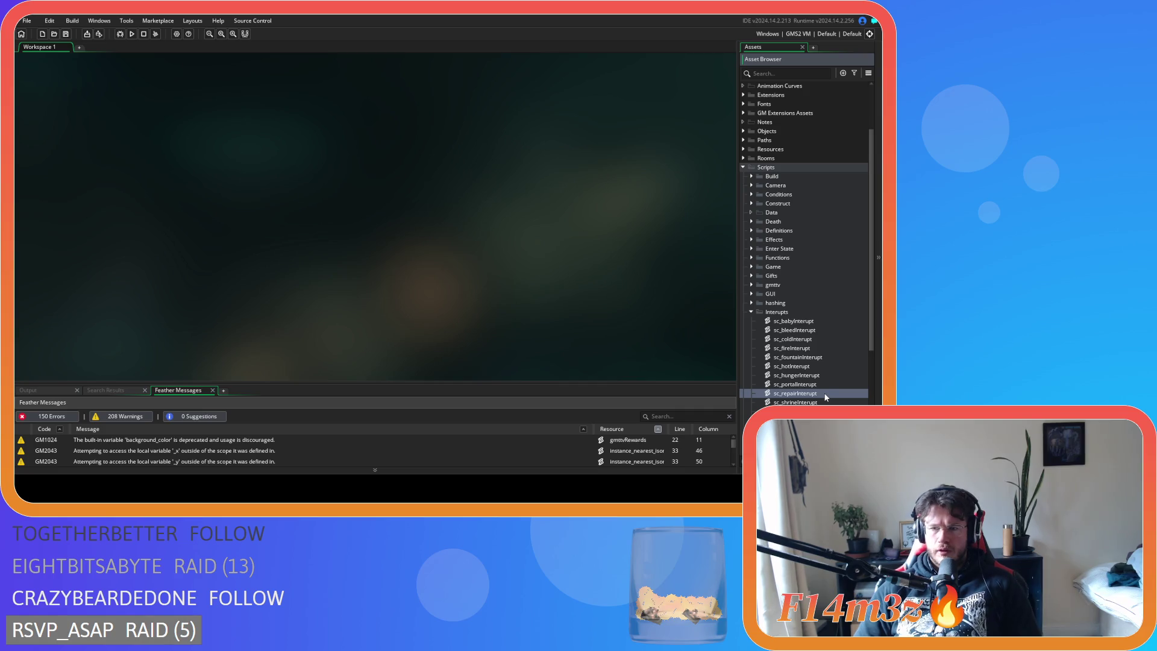
{"action": "key", "text": "ctrl+d"}
{"action": "key", "text": "BackSpace"}
{"action": "key", "text": "BackSpace"}
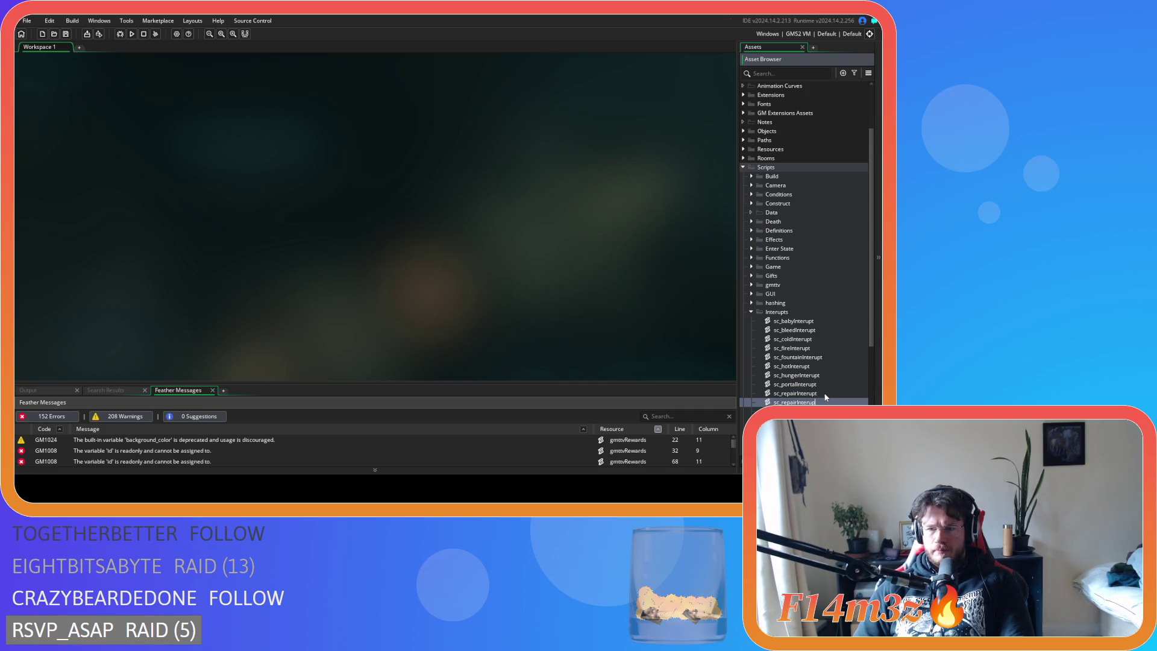
{"action": "key", "text": "BackSpace"}
{"action": "key", "text": "BackSpace"}
{"action": "key", "text": "BackSpace"}
{"action": "type", "text": "tentFuel"}
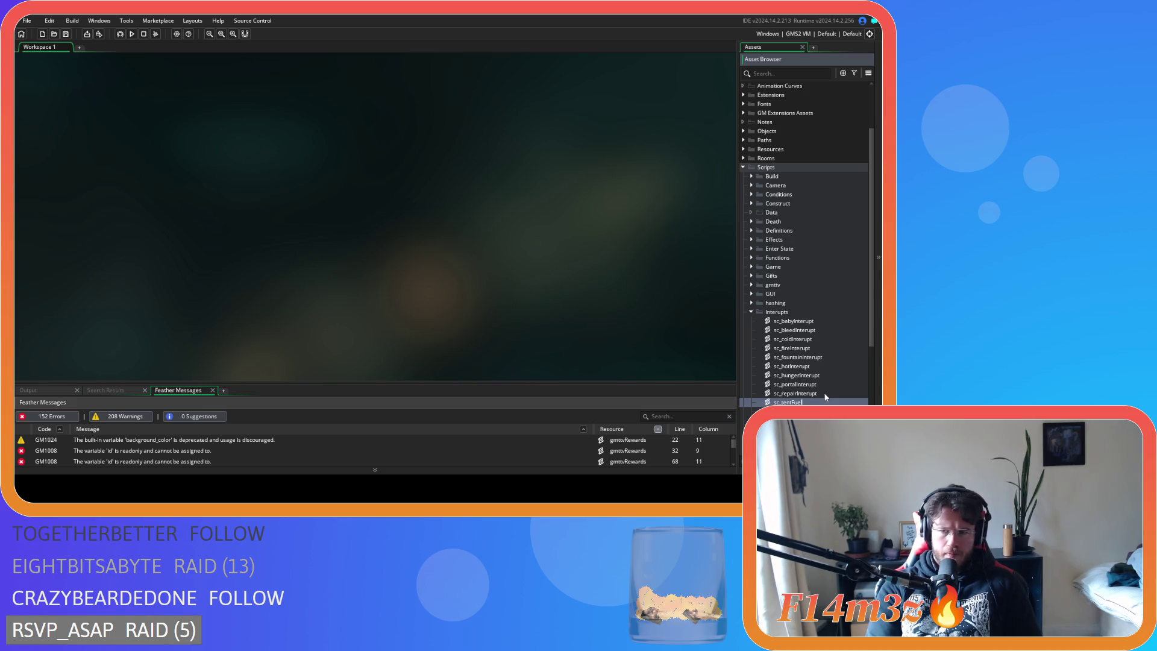
{"action": "type", "text": "Interupt"}
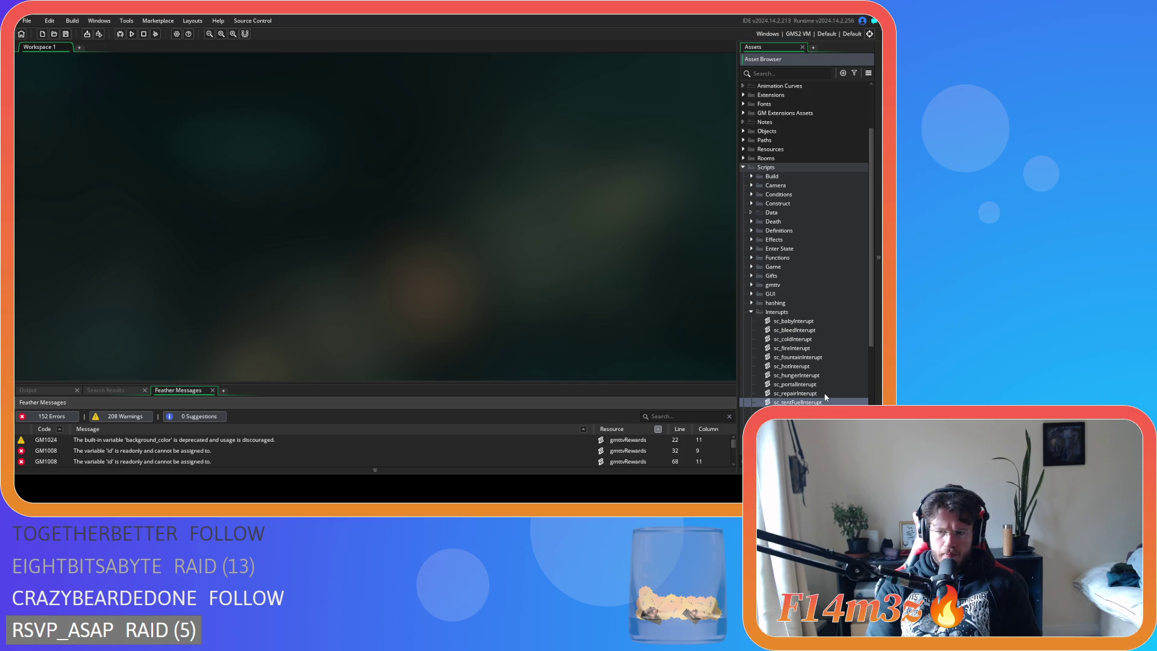
{"action": "key", "text": "Return"}
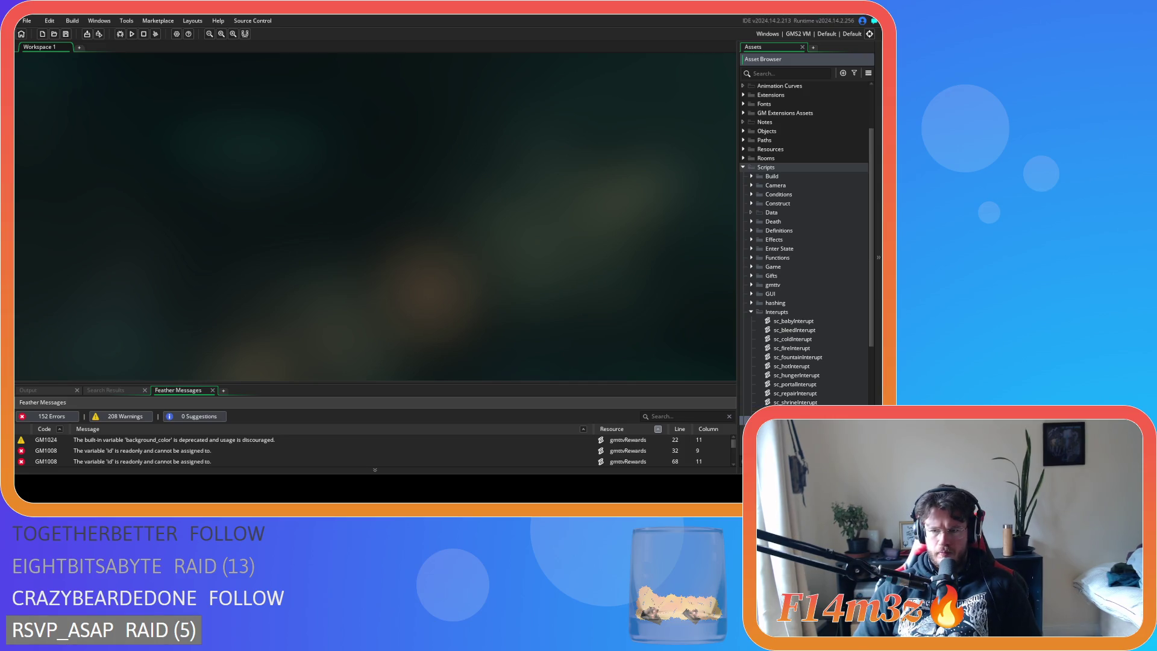
{"action": "double_click", "coordinate": [123, 120]}
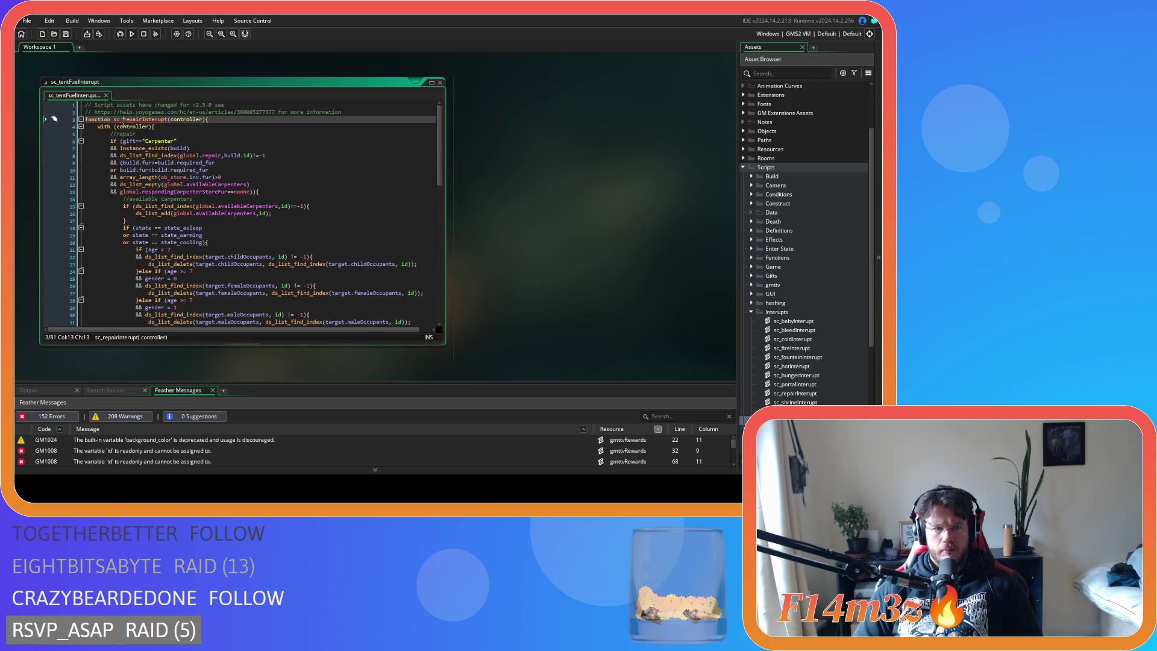
Rename the line-3 function to sc_tentFuelInterupt and review the copied conditions.
{"action": "type", "text": "tentF"}
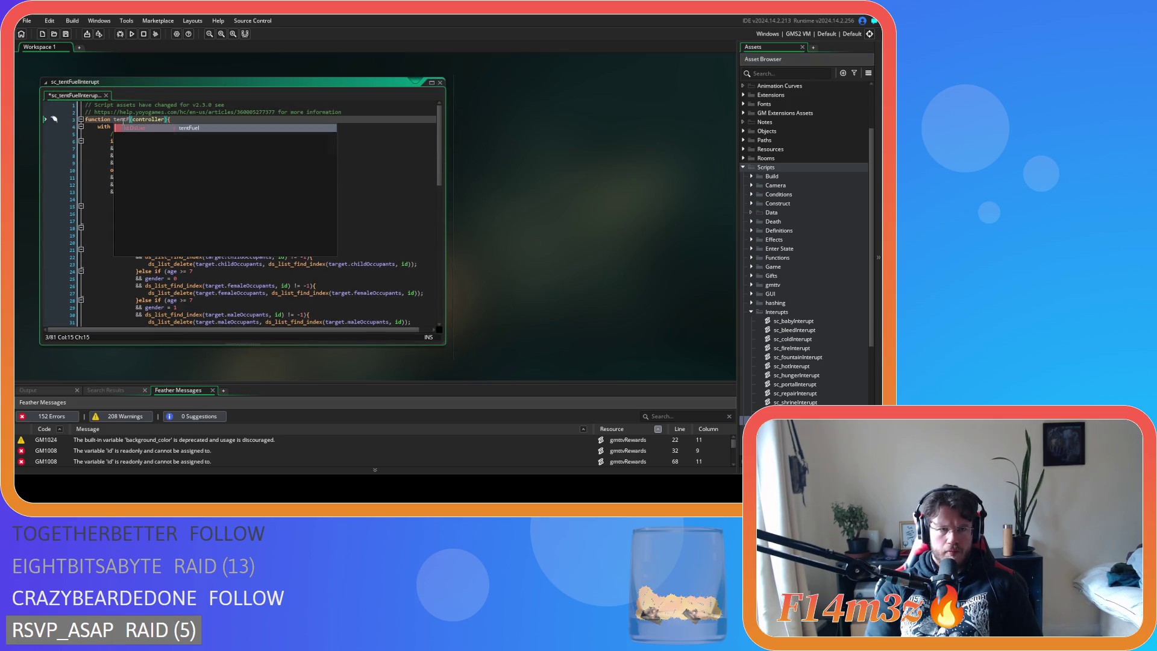
{"action": "type", "text": "uelInterupt"}
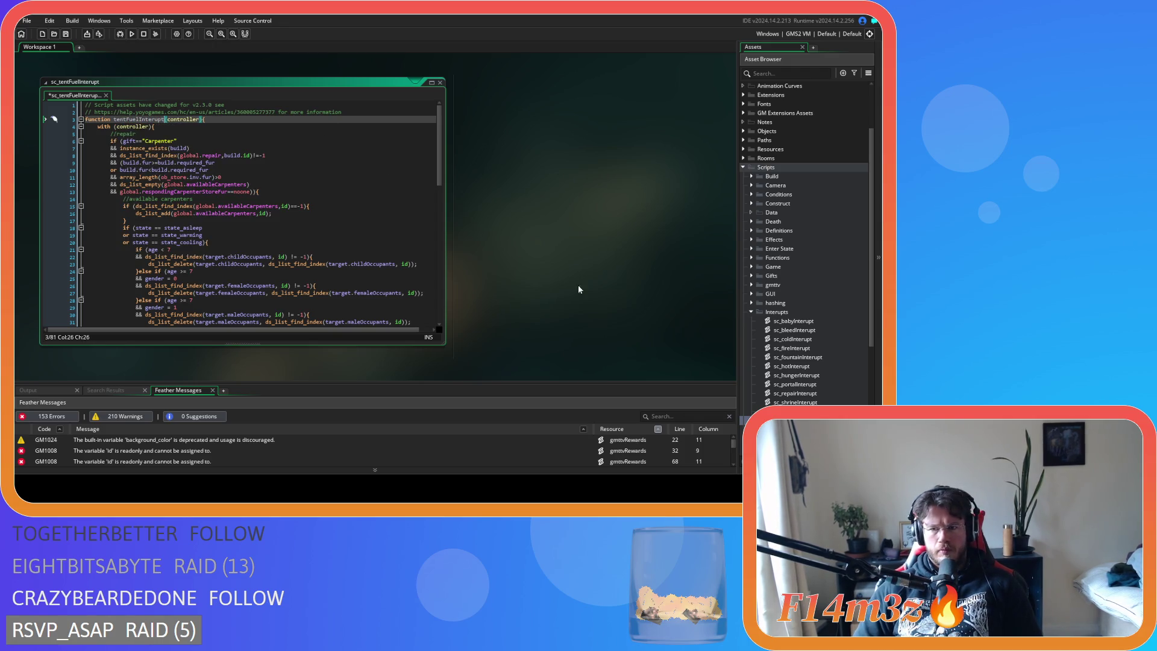
{"action": "double_click", "coordinate": [811, 393]}
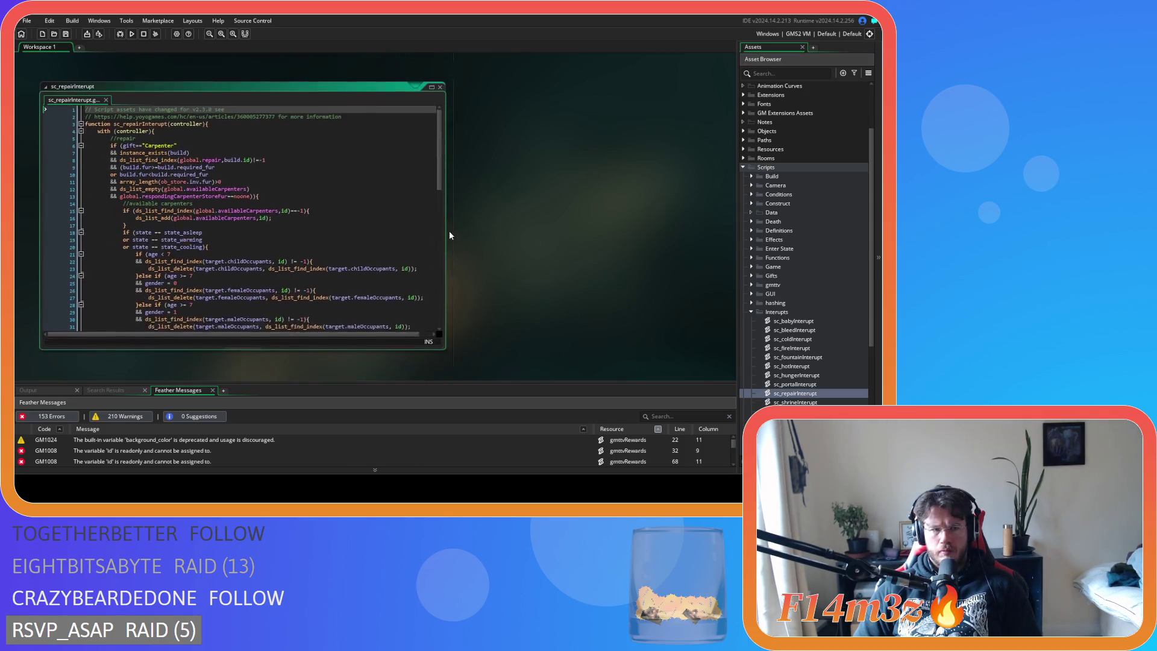
{"action": "key", "text": "ctrl+Tab"}
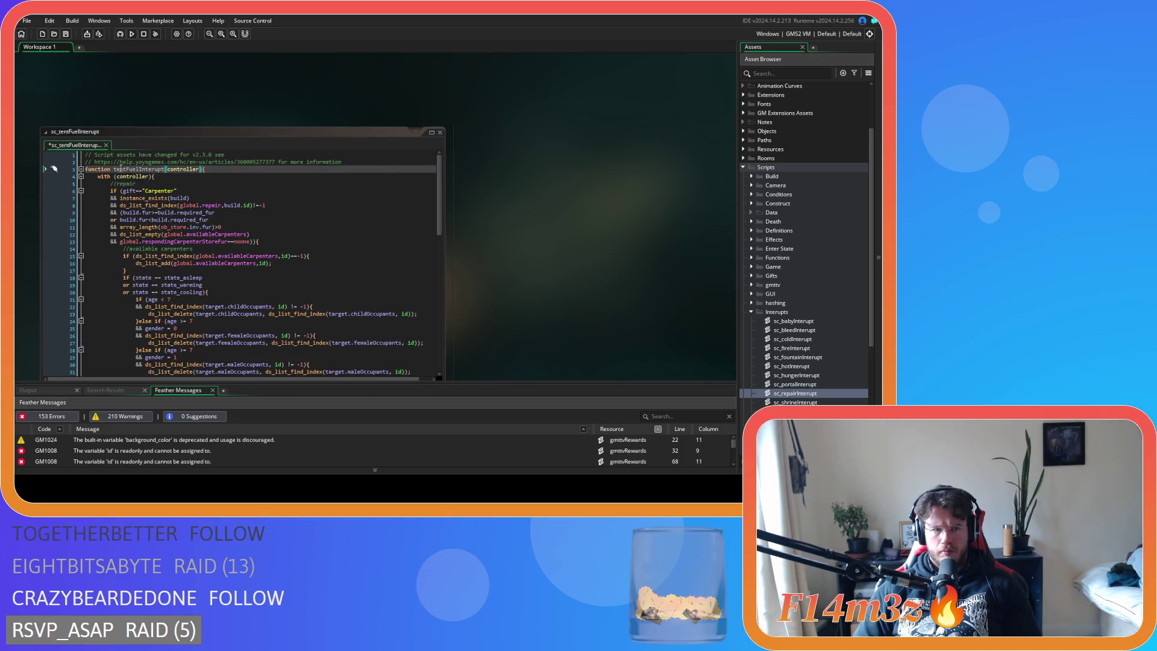
{"action": "left_click", "coordinate": [114, 169]}
{"action": "type", "text": "sc_"}
{"action": "left_click", "coordinate": [421, 197]}
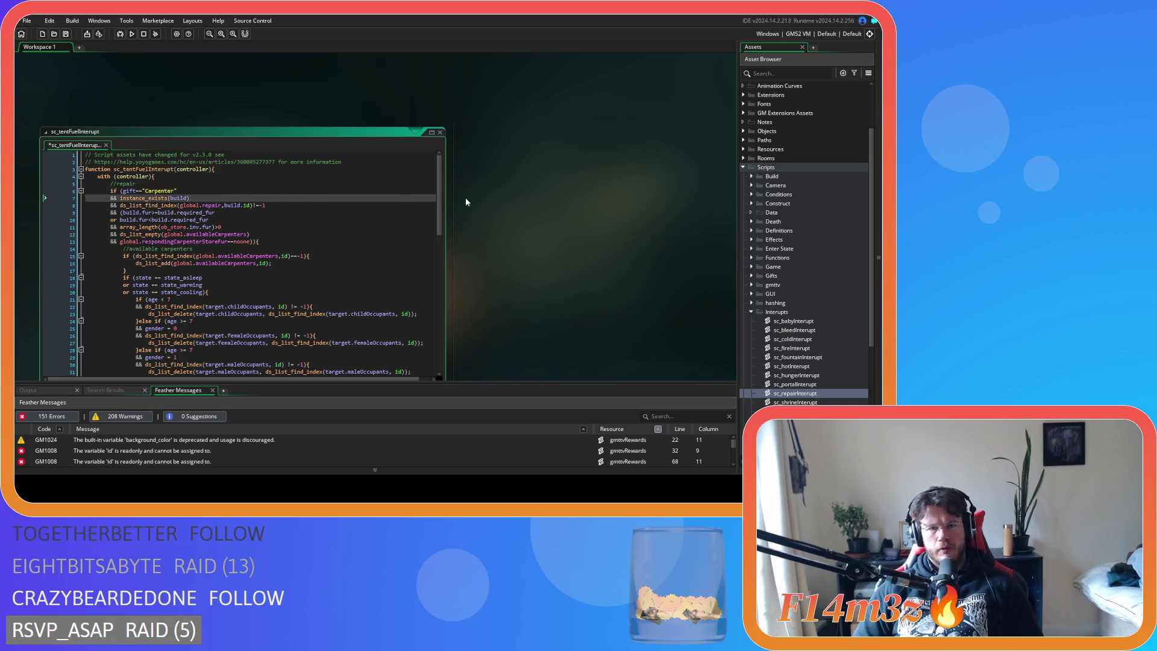
{"action": "scroll", "coordinate": [438, 204], "scroll_direction": "down", "scroll_amount": 1}
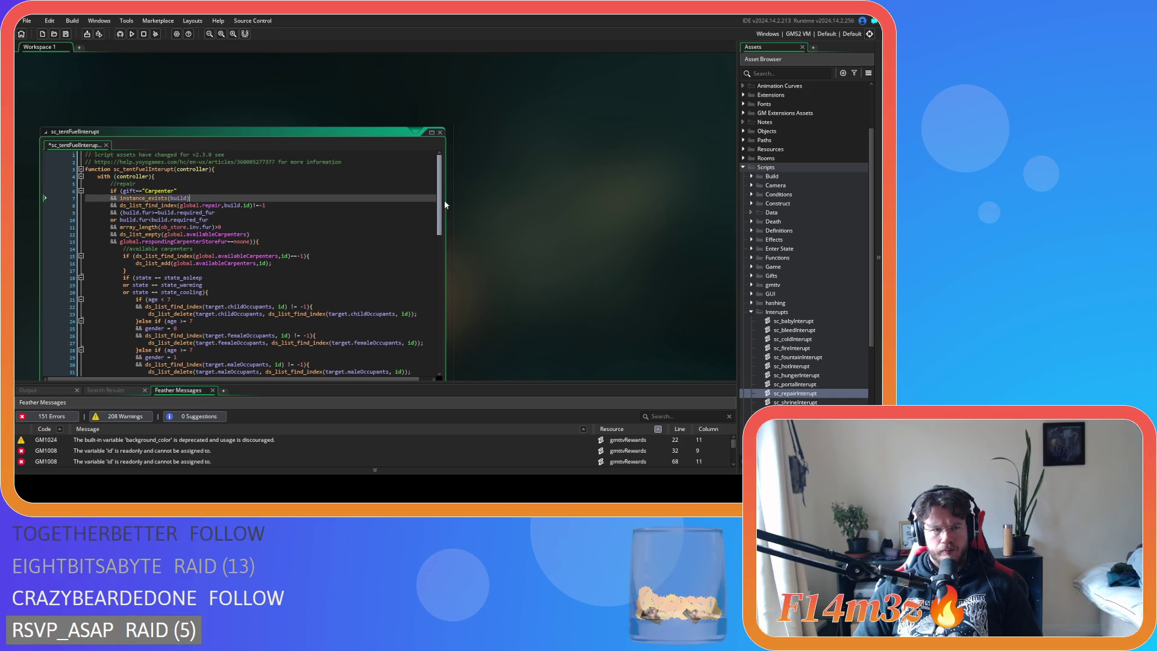
{"action": "key", "text": "Down"}
{"action": "key", "text": "Down"}
{"action": "key", "text": "Down"}
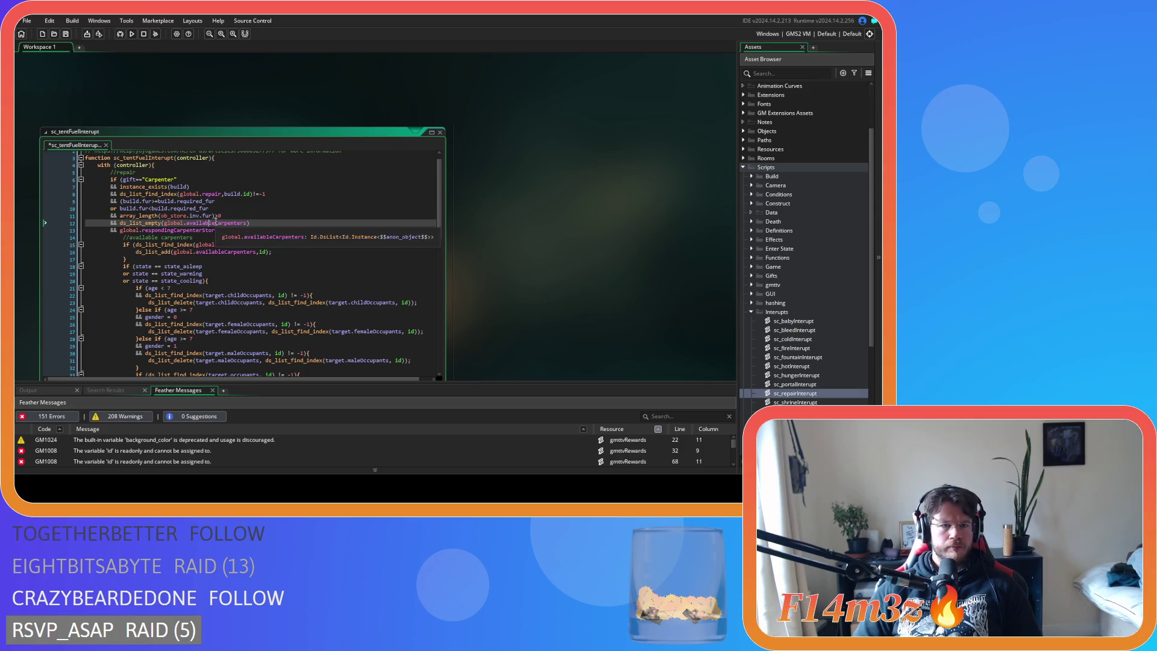
{"action": "mouse_move", "coordinate": [438, 215]}
{"action": "left_mouse_down"}
{"action": "mouse_move", "coordinate": [443, 344]}
{"action": "mouse_move", "coordinate": [440, 288]}
{"action": "mouse_move", "coordinate": [435, 313]}
{"action": "left_mouse_up"}
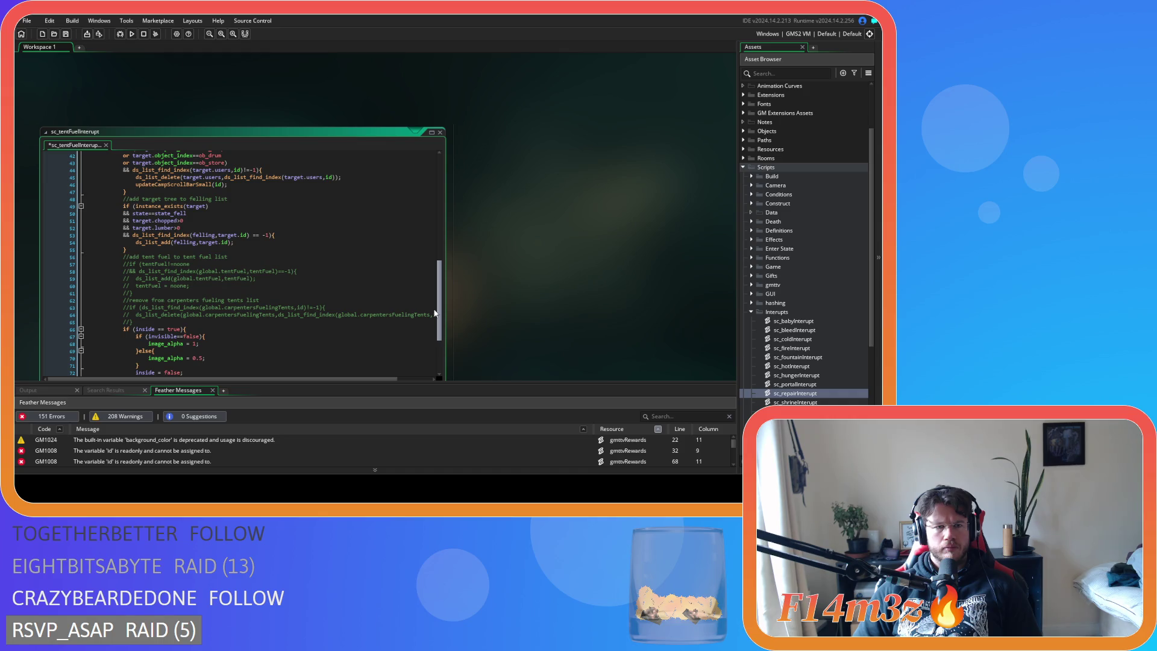
{"action": "scroll", "coordinate": [429, 301], "scroll_direction": "up", "scroll_amount": 10}
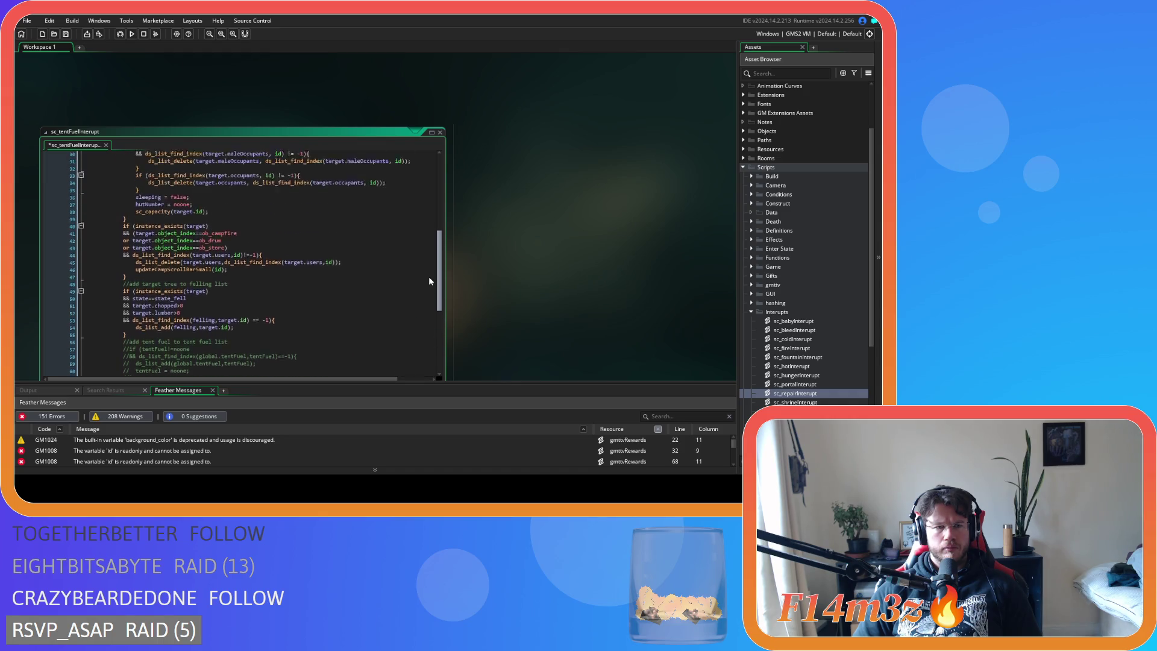
{"action": "scroll", "coordinate": [425, 223], "scroll_direction": "up", "scroll_amount": 3}
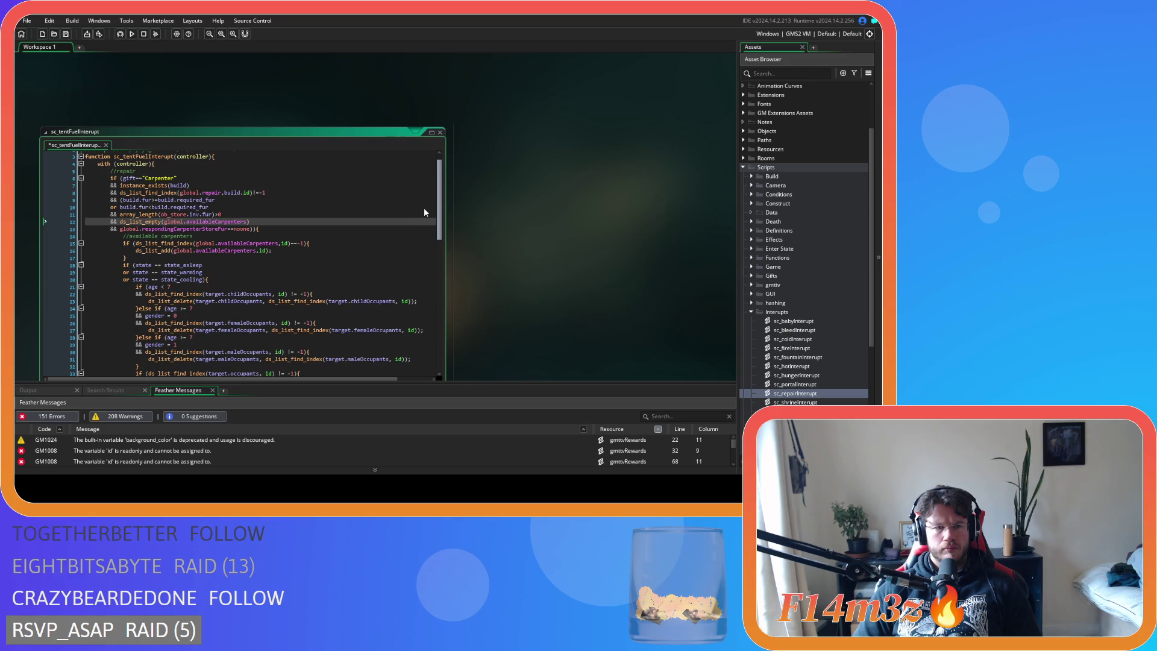
Select and delete the extra condition lines below the build check, then undo the deletion.
{"action": "scroll", "coordinate": [424, 208], "scroll_direction": "up", "scroll_amount": 1}
{"action": "left_click", "coordinate": [288, 205]}
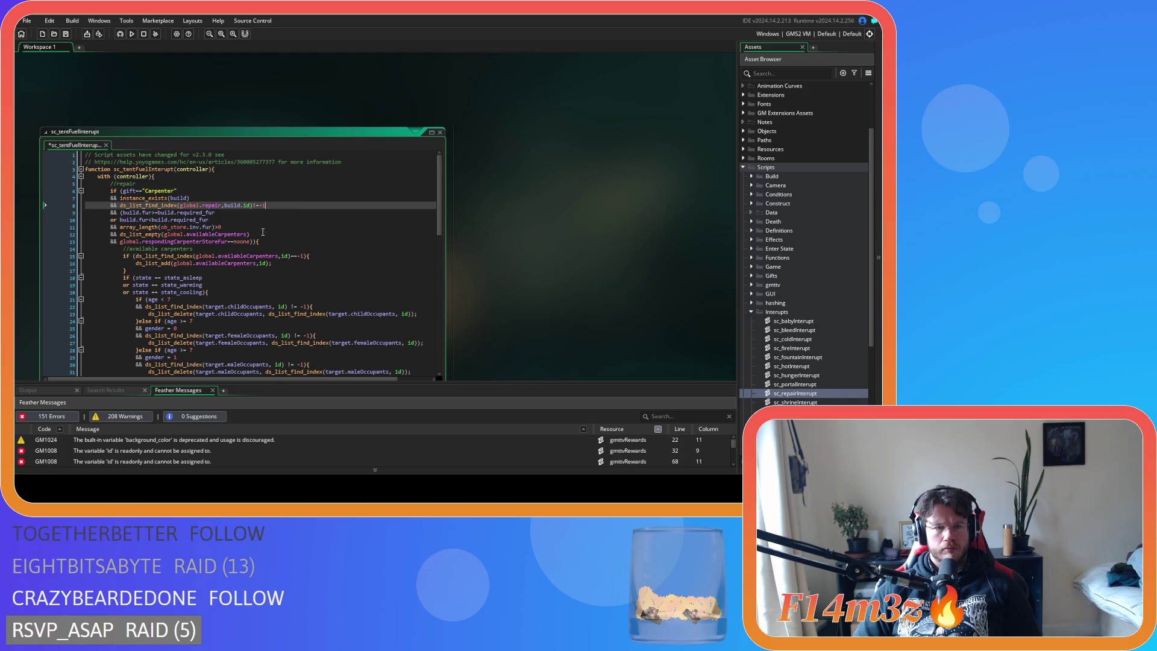
{"action": "left_click", "coordinate": [253, 242]}
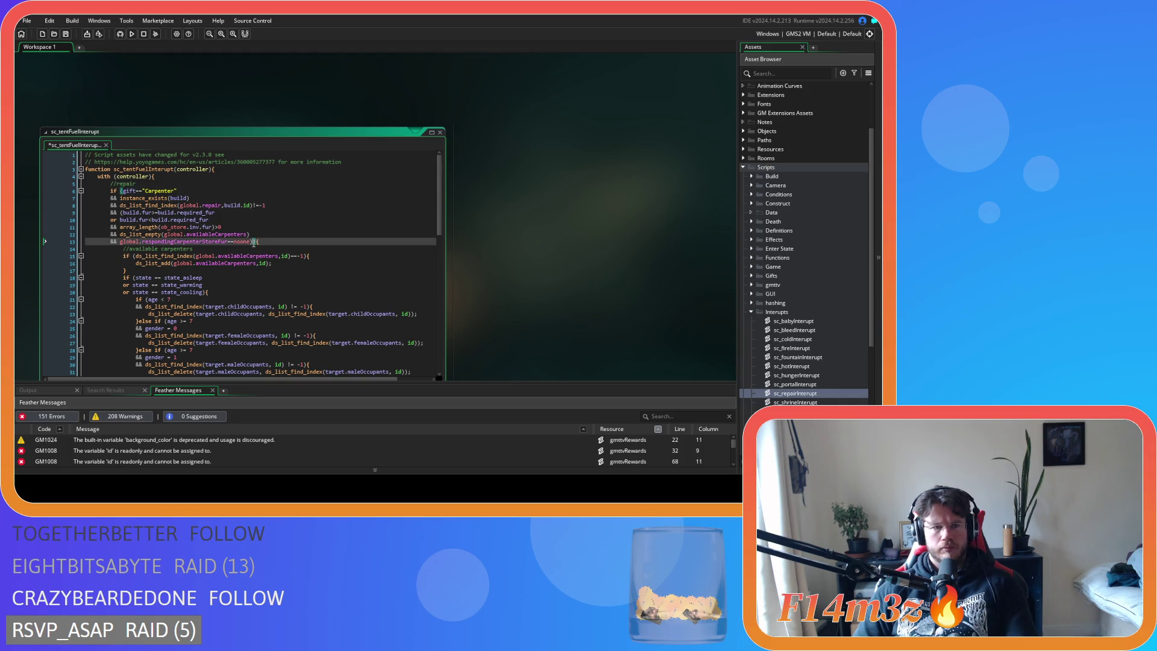
{"action": "mouse_move", "coordinate": [254, 242]}
{"action": "left_mouse_down"}
{"action": "mouse_move", "coordinate": [112, 201]}
{"action": "mouse_move", "coordinate": [121, 205]}
{"action": "left_mouse_up"}
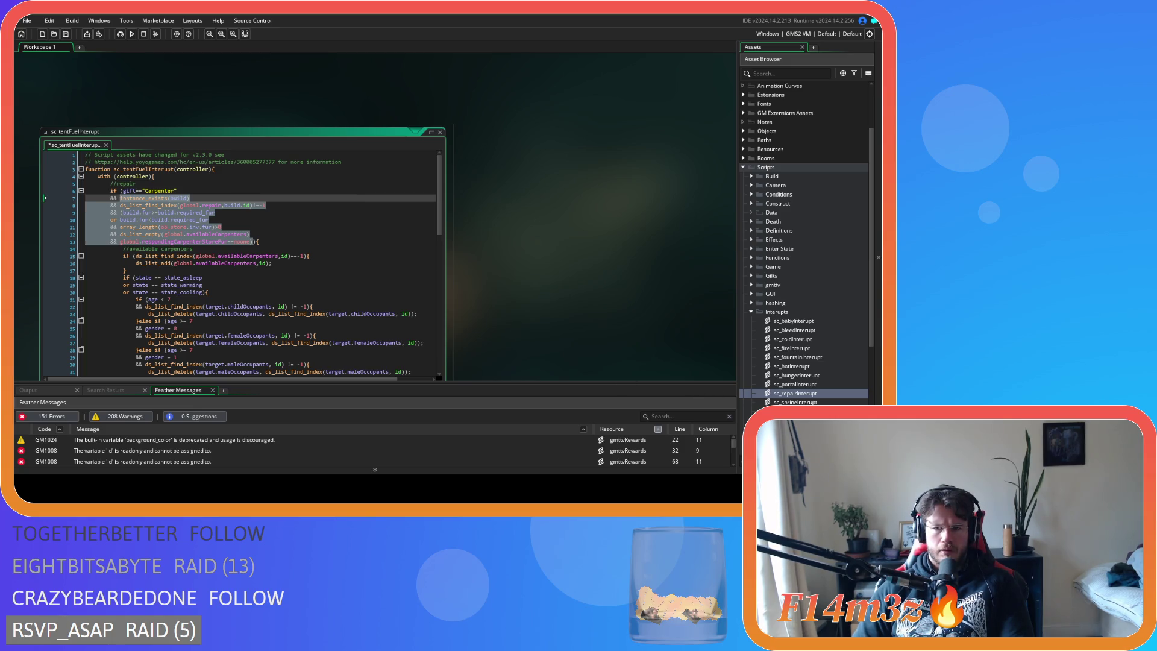
{"action": "scroll", "coordinate": [590, 216], "scroll_direction": "down", "scroll_amount": 1}
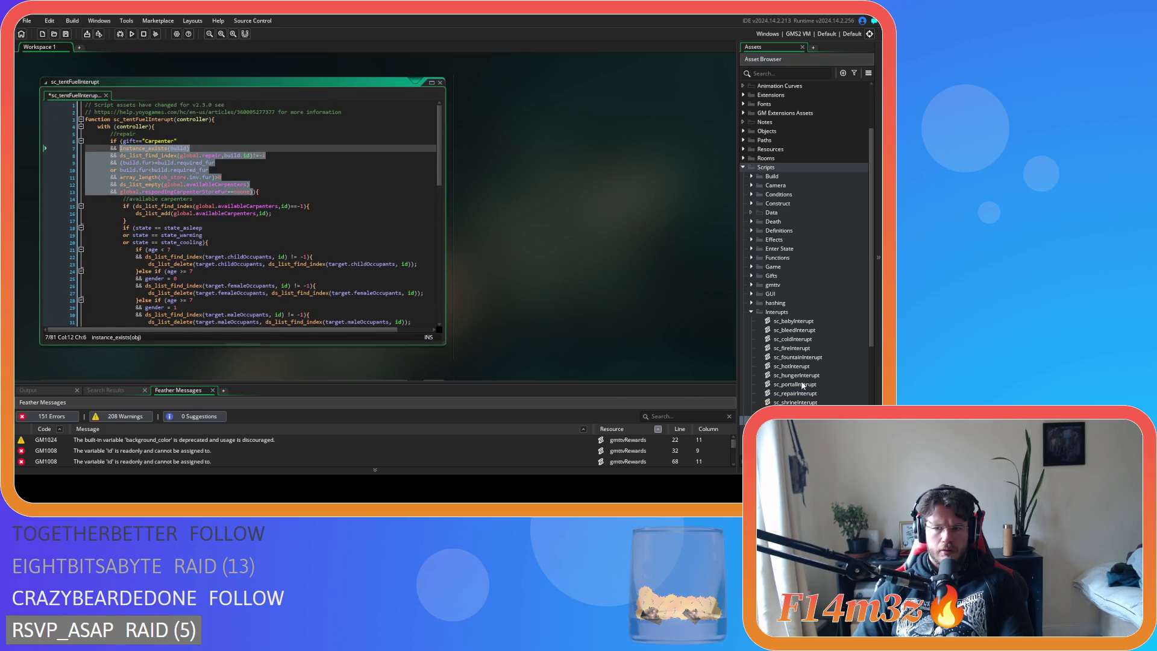
{"action": "left_click", "coordinate": [149, 171]}
{"action": "left_click", "coordinate": [255, 192]}
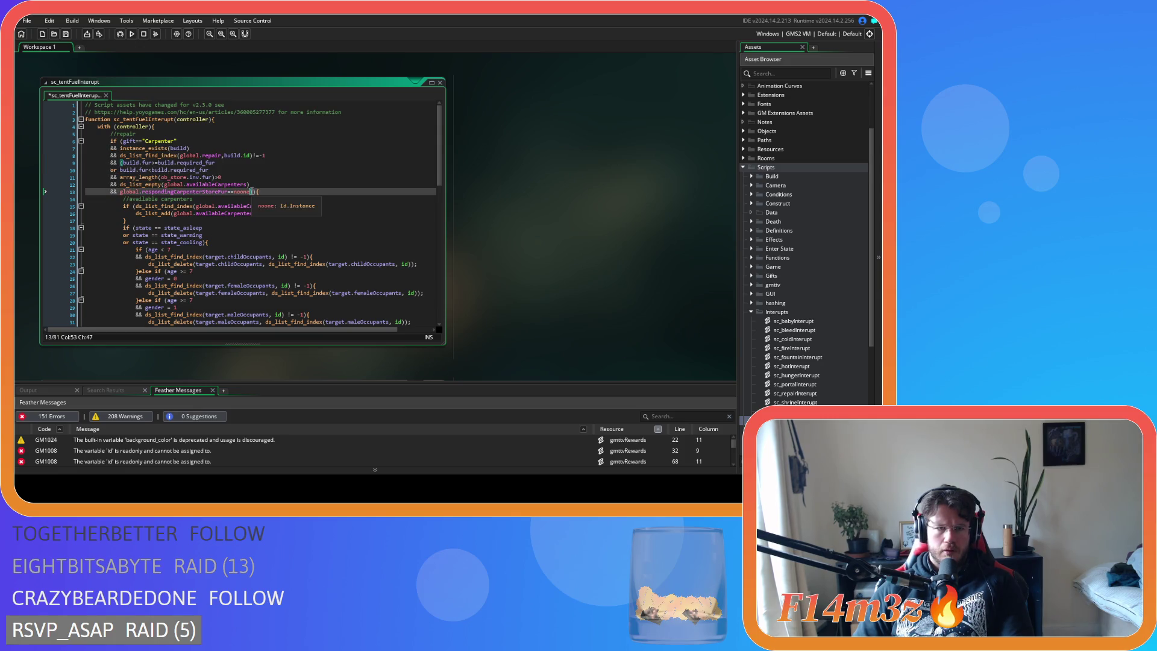
{"action": "left_click_drag", "start_coordinate": [254, 193], "coordinate": [120, 149]}
{"action": "key", "text": "BackSpace"}
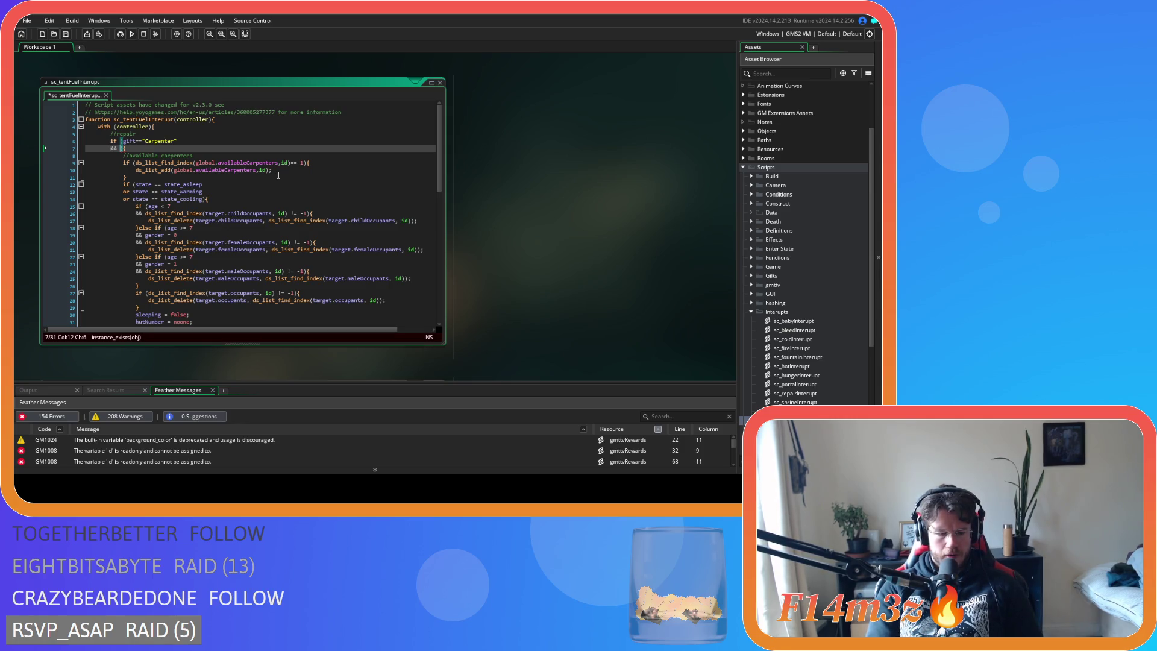
{"action": "key", "text": "ctrl+z"}
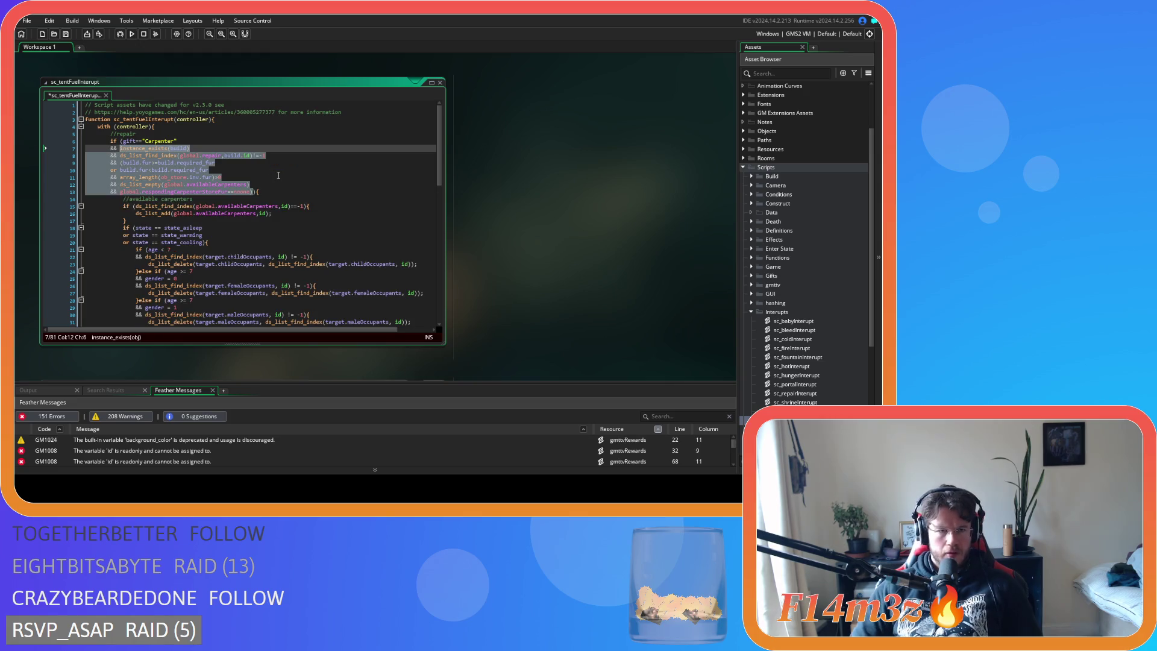
Delete the available/responding carpenter checks and the build and fur requirement lines.
{"action": "left_click_drag", "start_coordinate": [259, 191], "coordinate": [59, 183]}
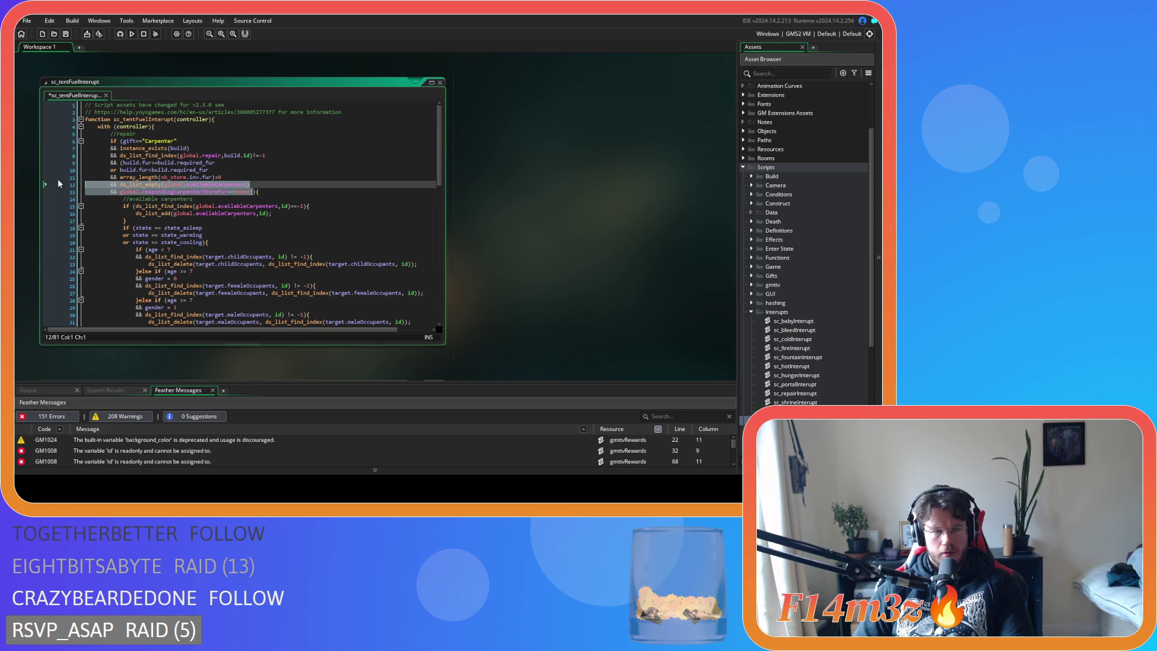
{"action": "key", "text": "BackSpace"}
{"action": "key", "text": "BackSpace"}
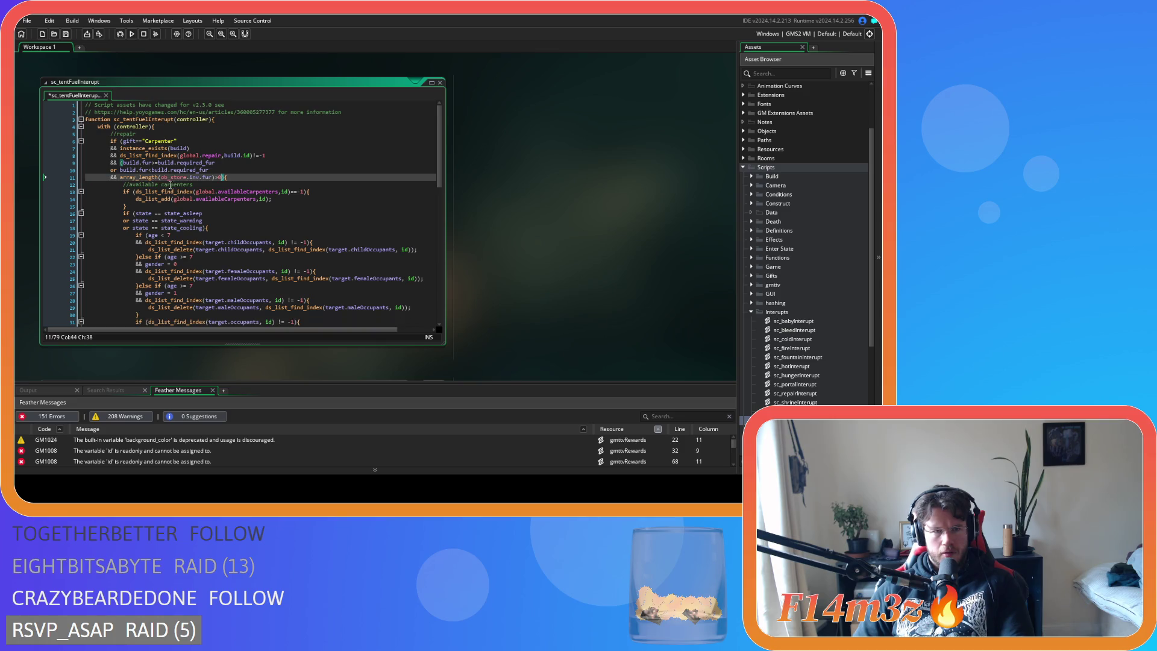
{"action": "left_click_drag", "start_coordinate": [208, 170], "coordinate": [109, 155]}
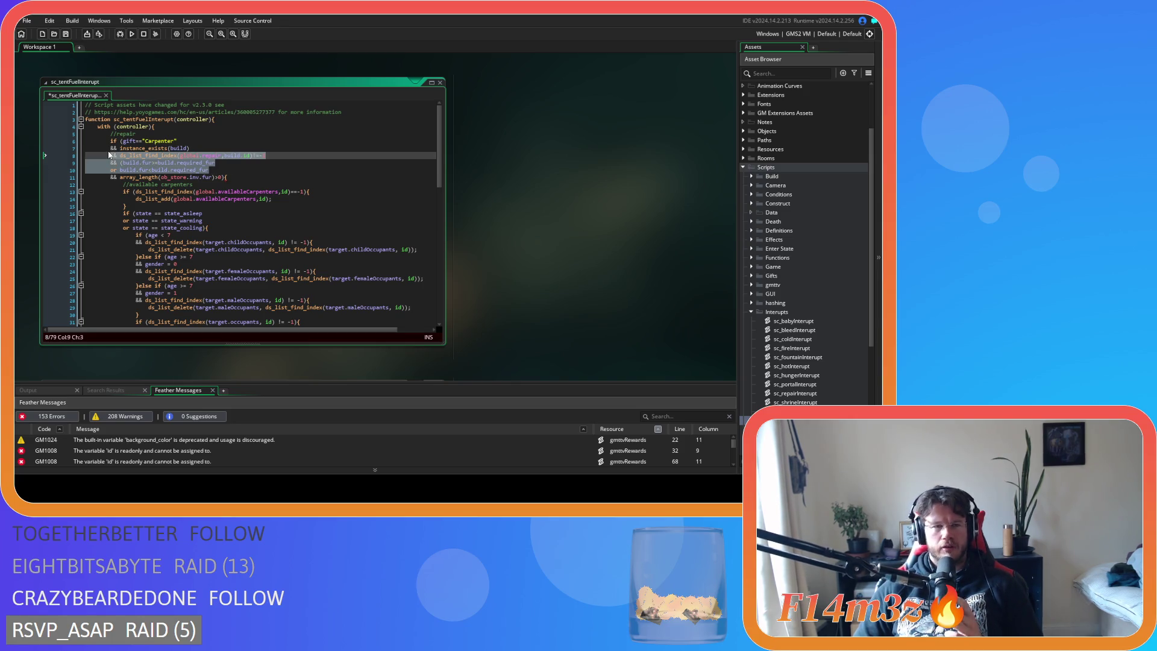
{"action": "left_click", "coordinate": [120, 148], "text": "shift"}
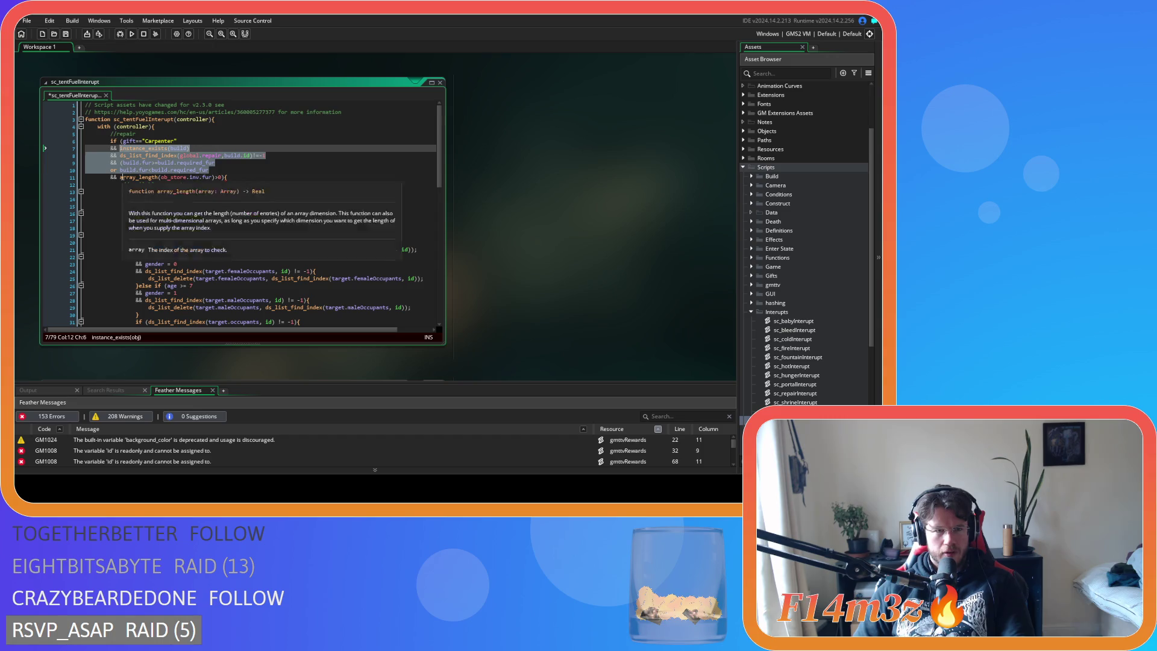
{"action": "key", "text": "Down"}
{"action": "key", "text": "Down"}
{"action": "key", "text": "Down"}
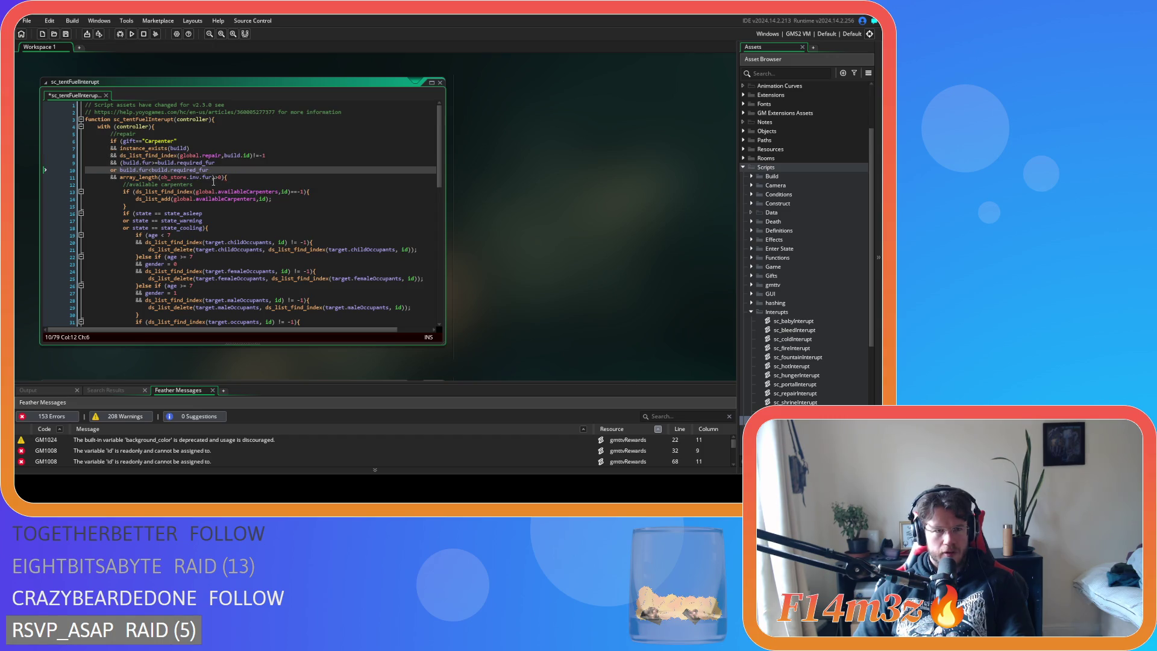
{"action": "key", "text": "Up"}
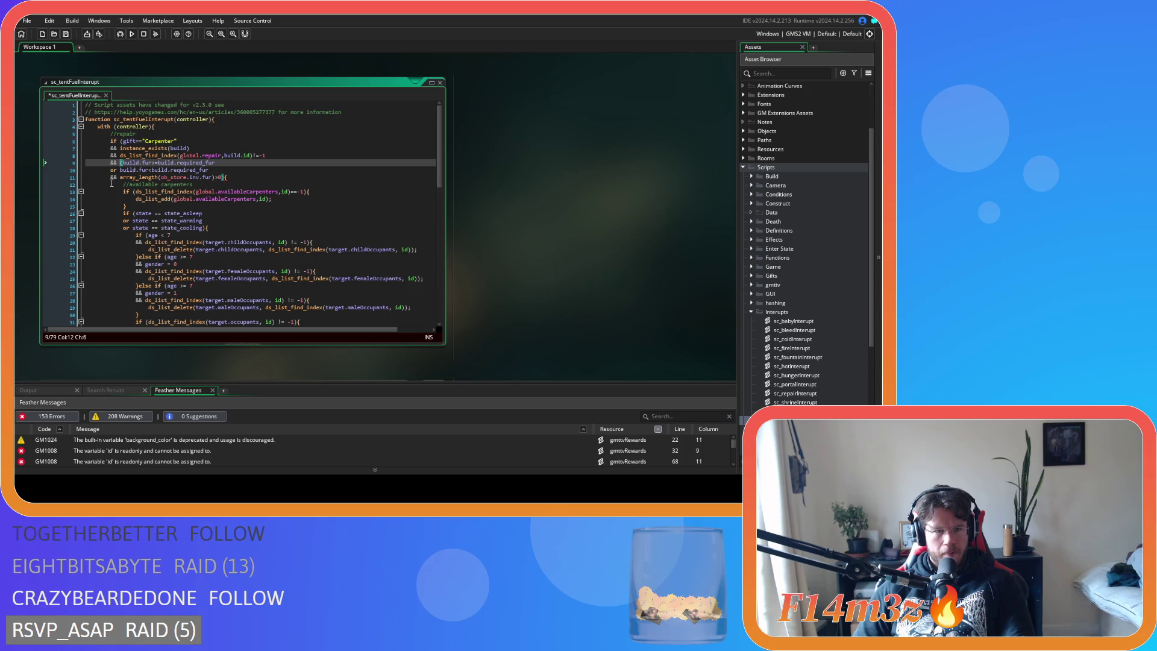
{"action": "left_click_drag", "start_coordinate": [211, 170], "coordinate": [37, 148]}
{"action": "key", "text": "BackSpace"}
{"action": "key", "text": "Delete"}
Check the remaining gift=="Carpenter" condition, then switch to the sc_repairInterupt script.
{"action": "left_click", "coordinate": [225, 149]}
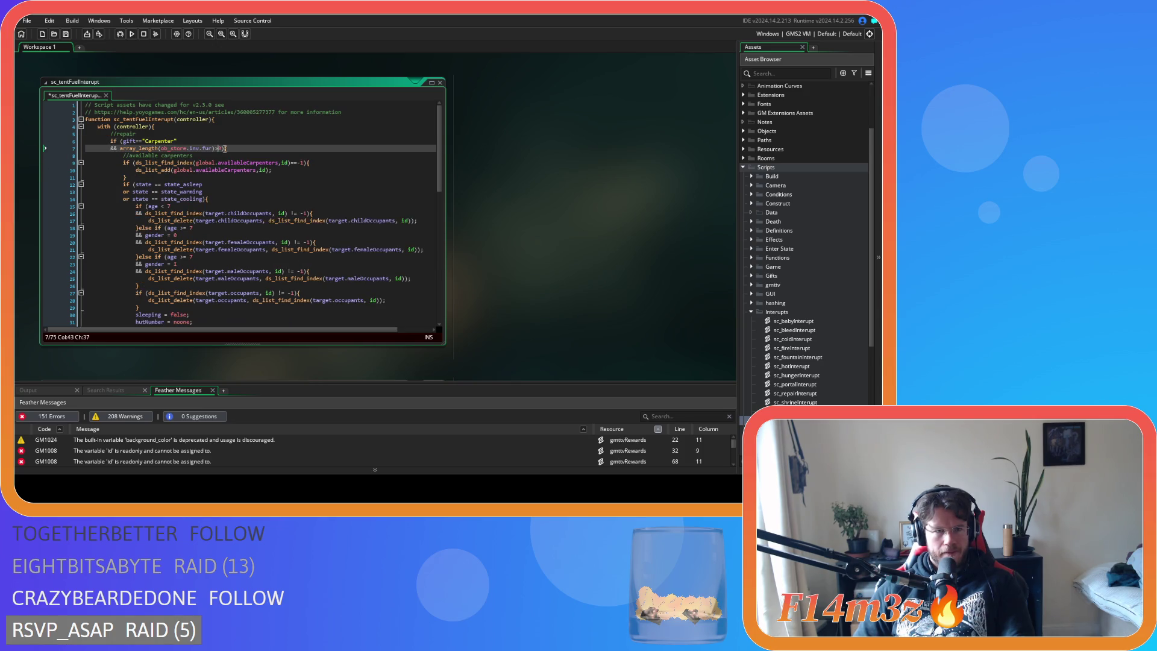
{"action": "key", "text": "Up"}
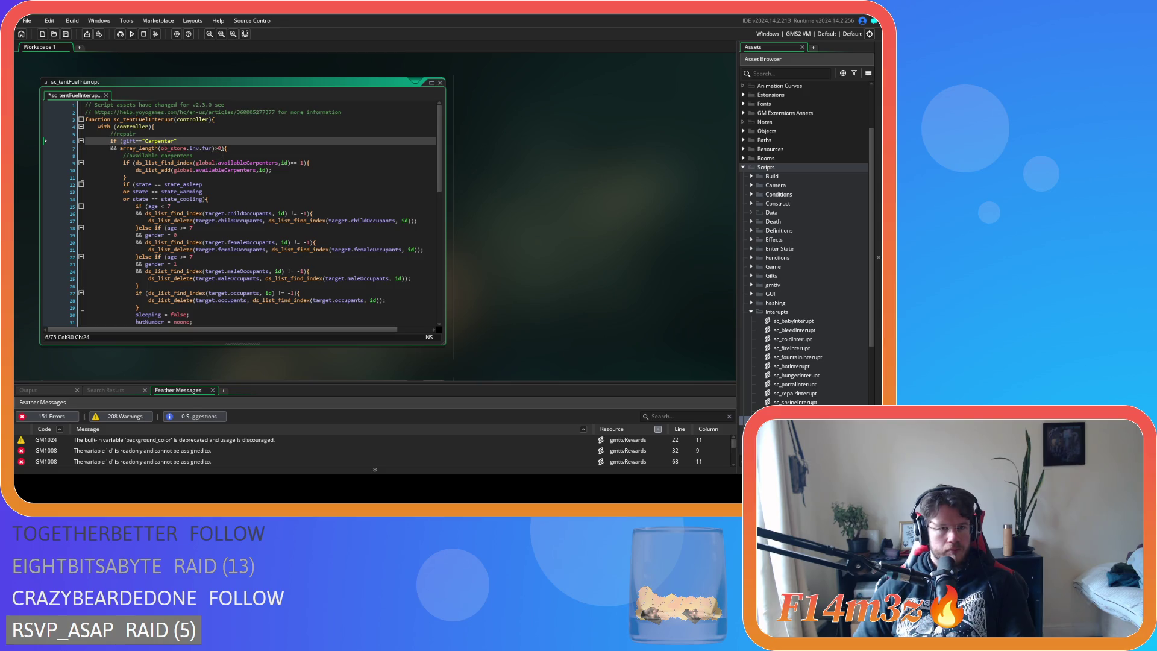
{"action": "mouse_move", "coordinate": [222, 163]}
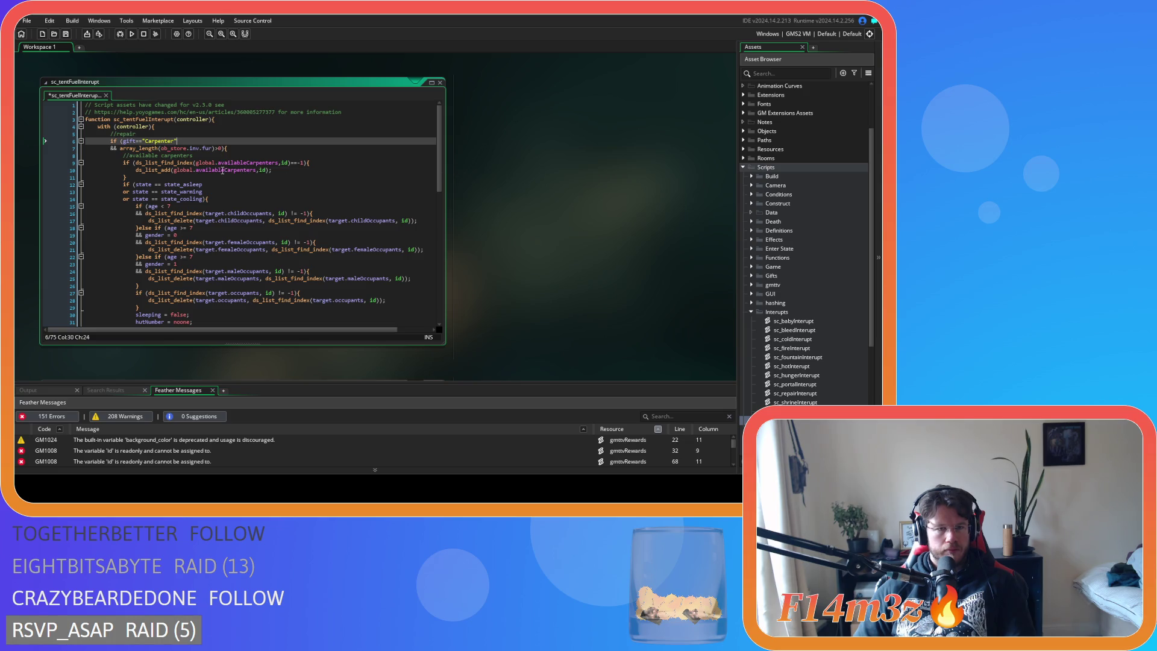
{"action": "left_click", "coordinate": [222, 149]}
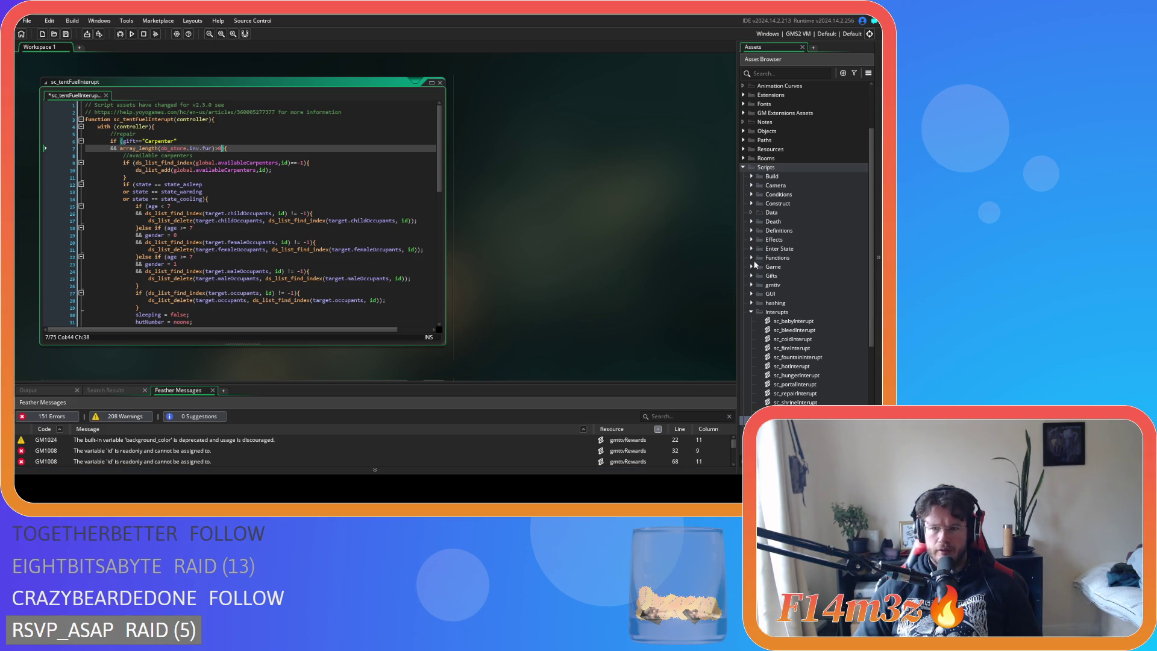
{"action": "double_click", "coordinate": [812, 393]}
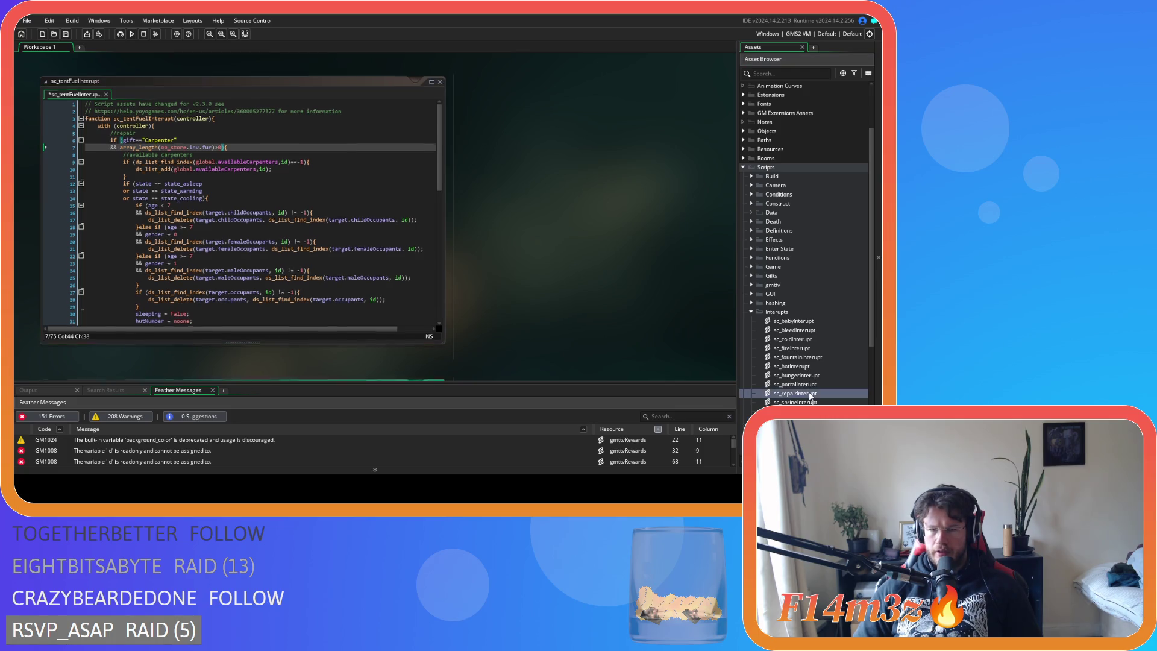
Add instance_exists(ob_store) and ob_store.stage checks to the sc_repairInterupt condition.
{"action": "left_click", "coordinate": [236, 172]}
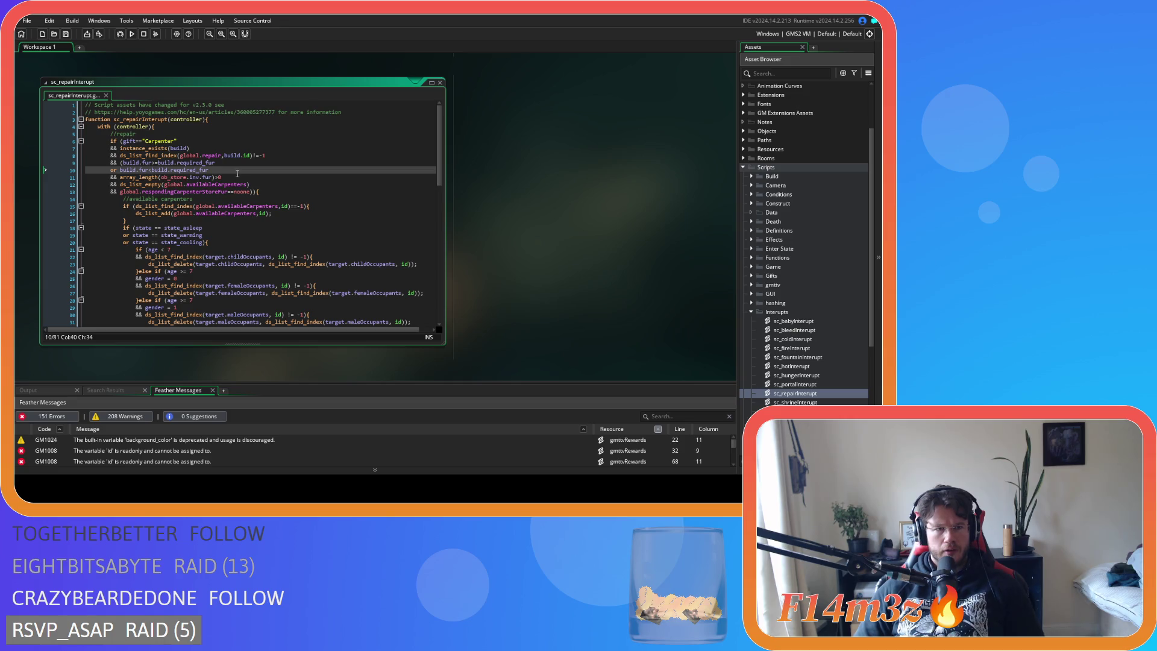
{"action": "key", "text": "Return"}
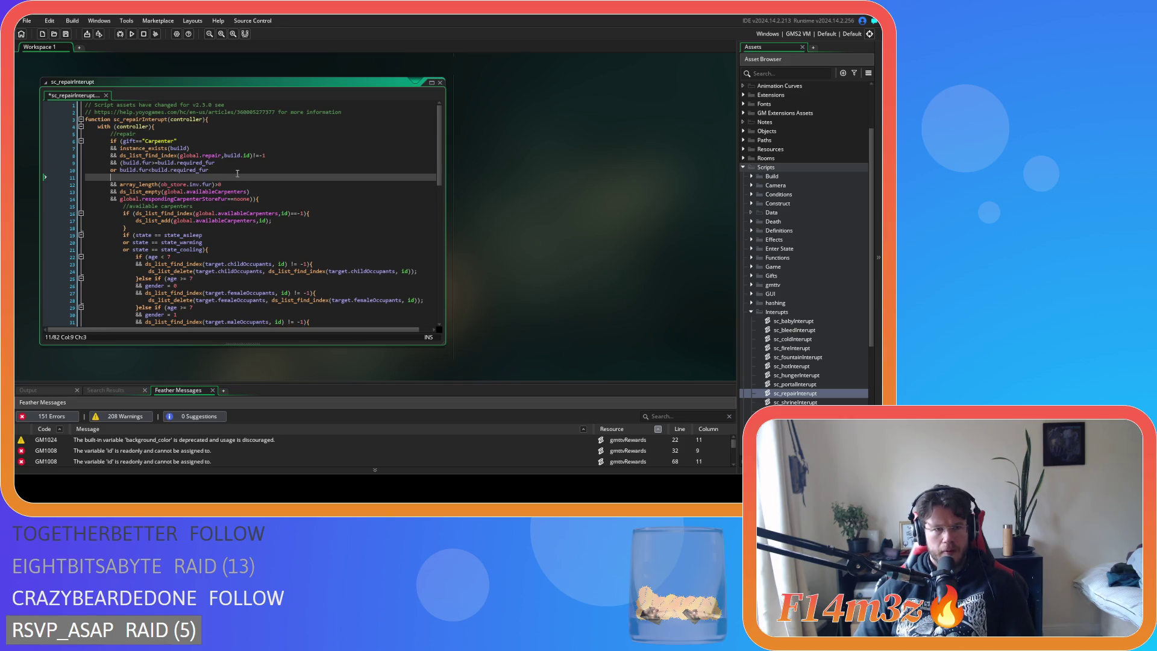
{"action": "type", "text": "&& "}
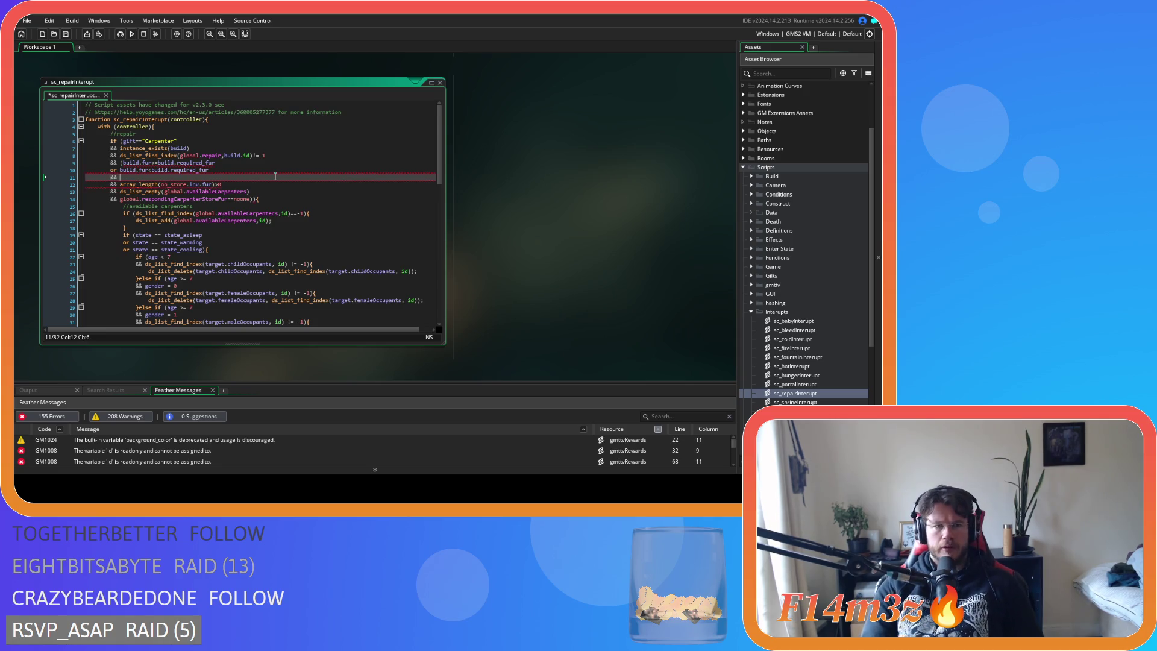
{"action": "type", "text": "instance_e"}
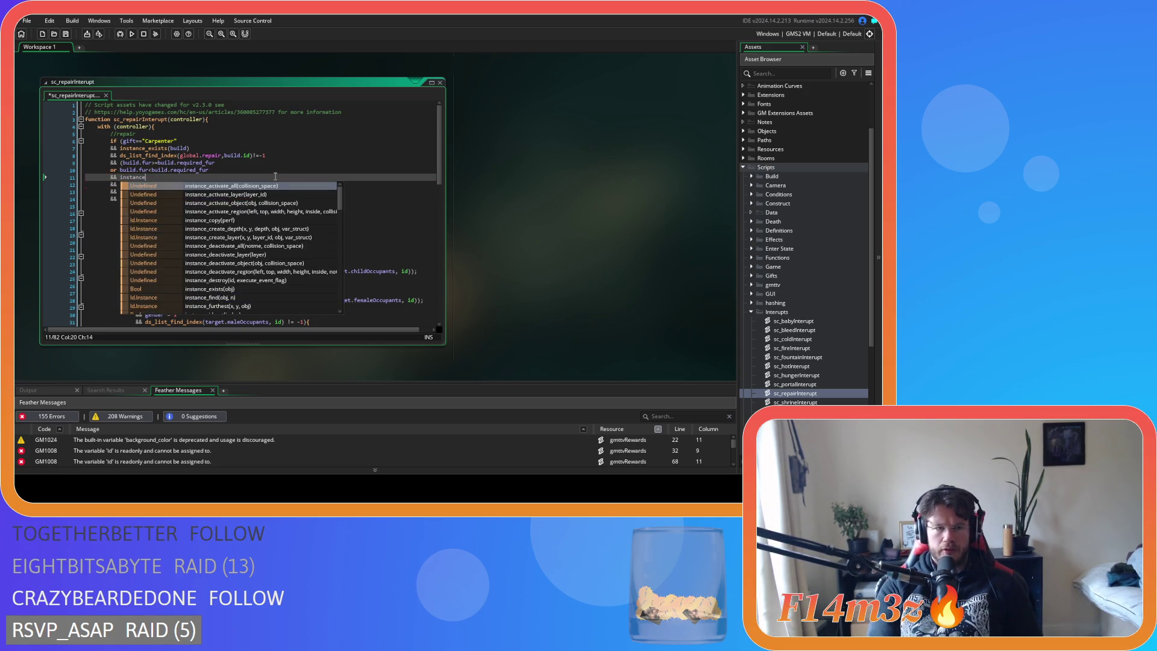
{"action": "key", "text": "Return"}
{"action": "type", "text": "ob"}
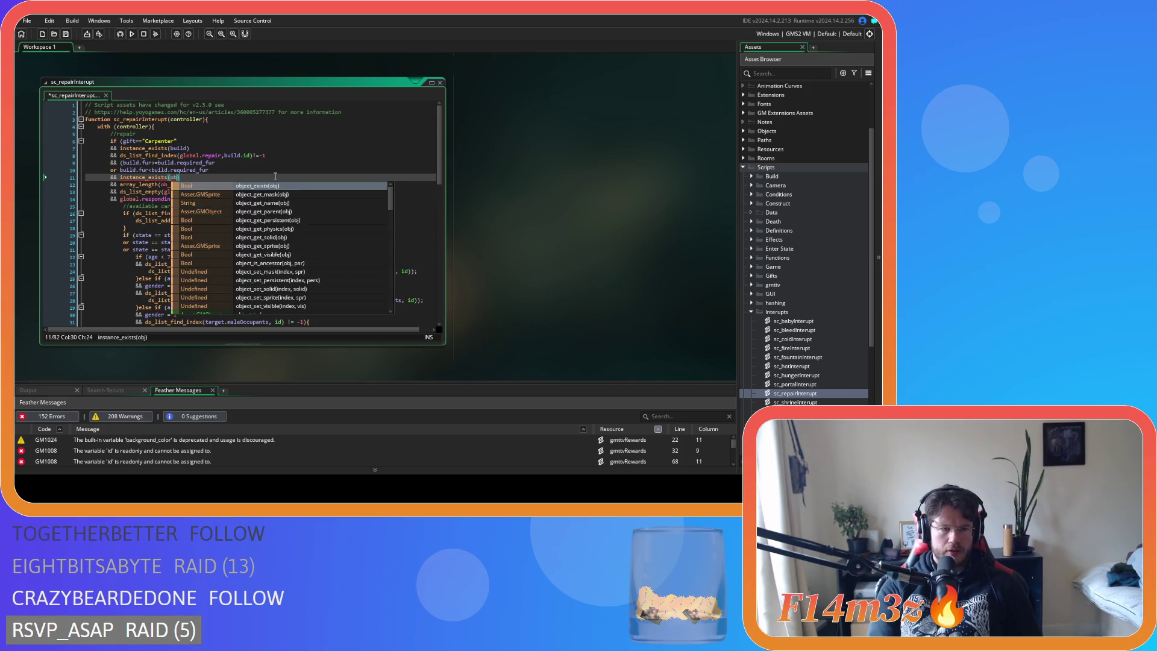
{"action": "type", "text": "_store"}
{"action": "key", "text": "Return"}
{"action": "key", "text": "End"}
{"action": "key", "text": "Return"}
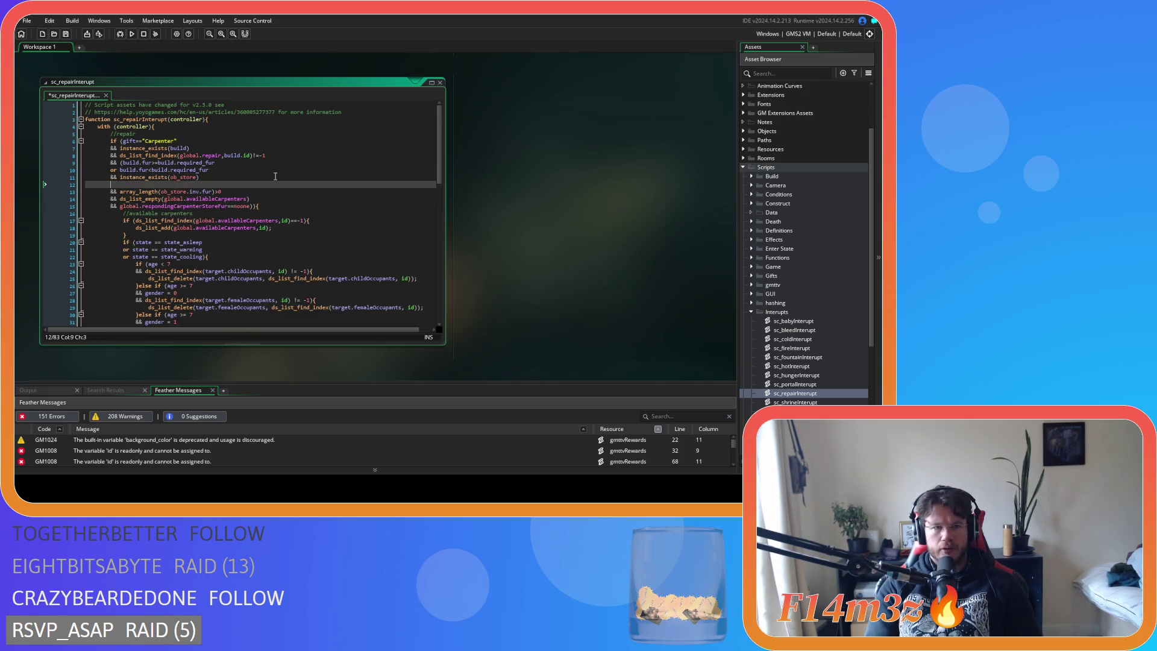
{"action": "type", "text": "& "}
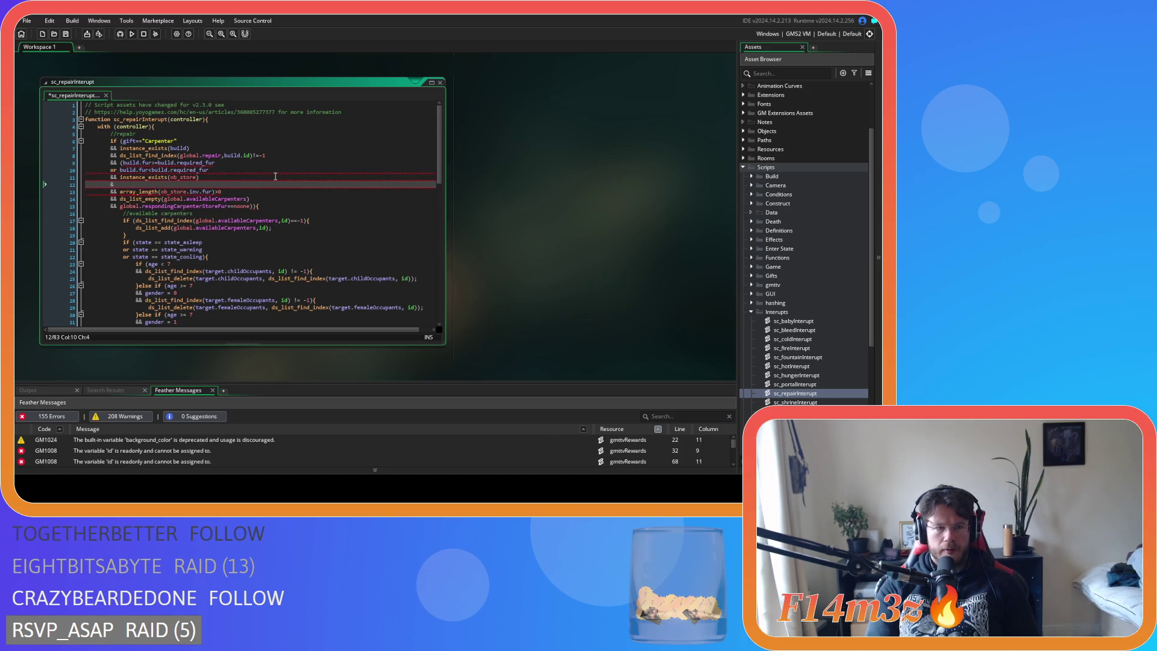
{"action": "type", "text": "ob_store.sta"}
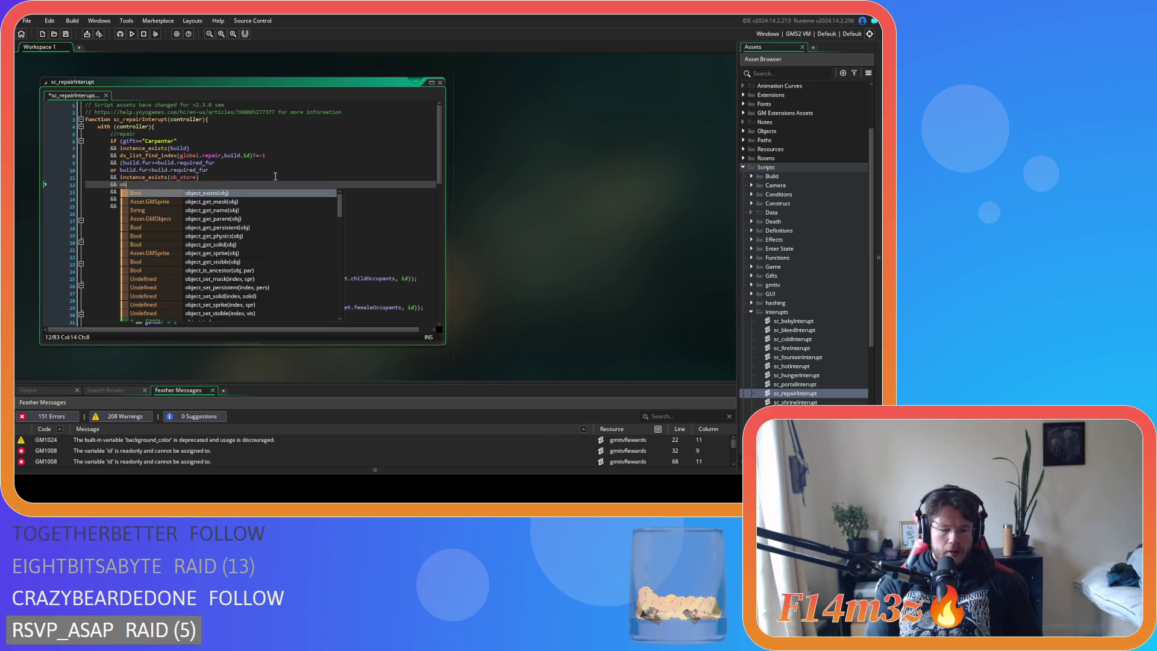
{"action": "key", "text": "Return"}
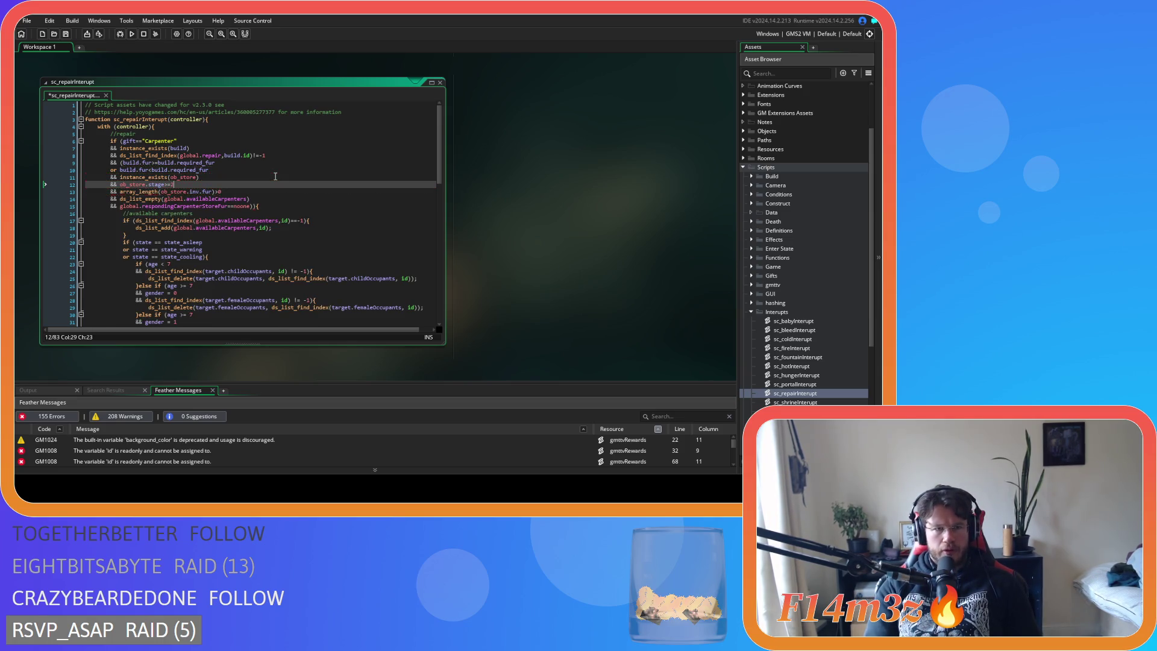
Add && ob_store.onFire==false and select the three store condition lines.
{"action": "key", "text": "Return"}
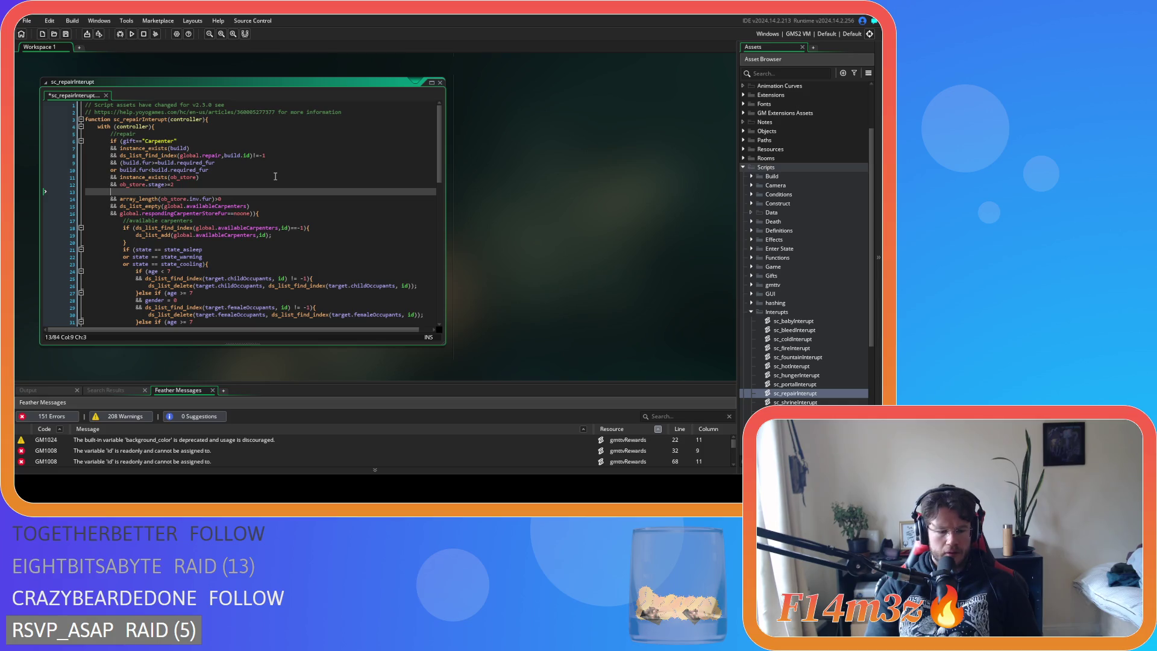
{"action": "type", "text": "&&"}
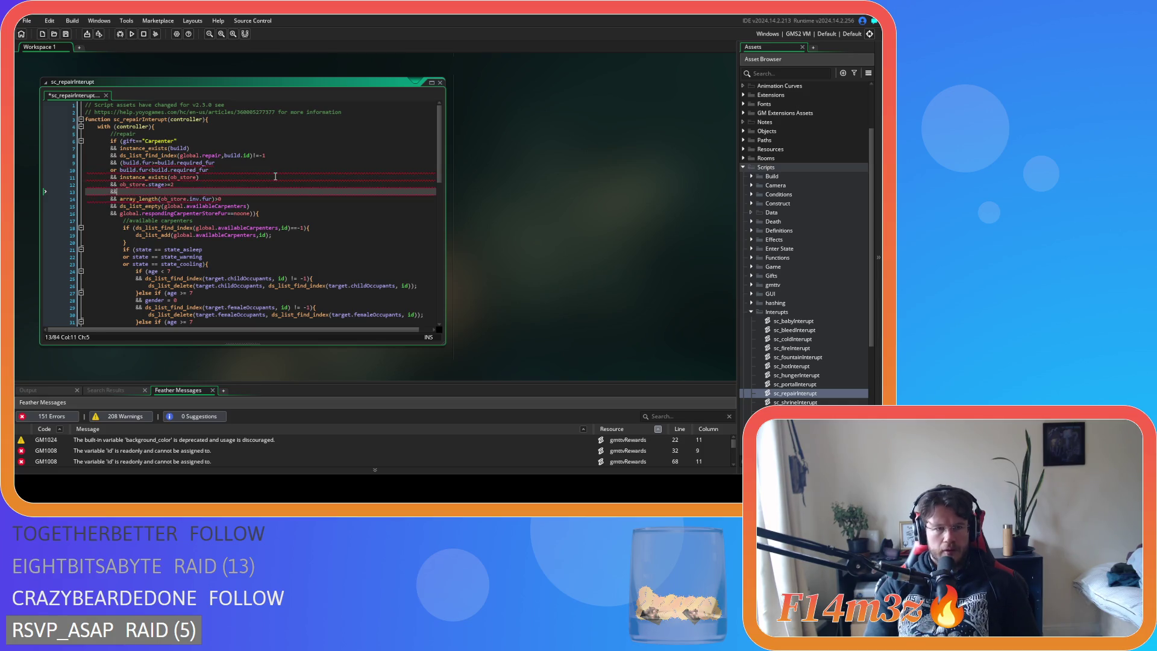
{"action": "type", "text": " ob_store."}
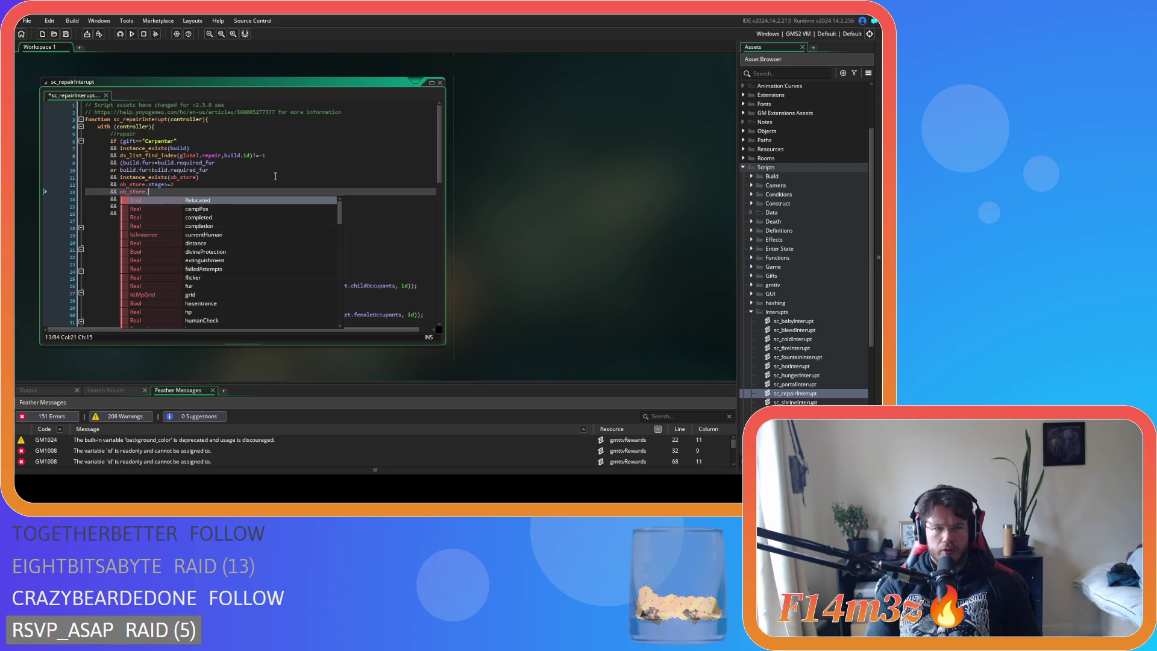
{"action": "type", "text": "onf"}
{"action": "key", "text": "Return"}
{"action": "type", "text": "==false"}
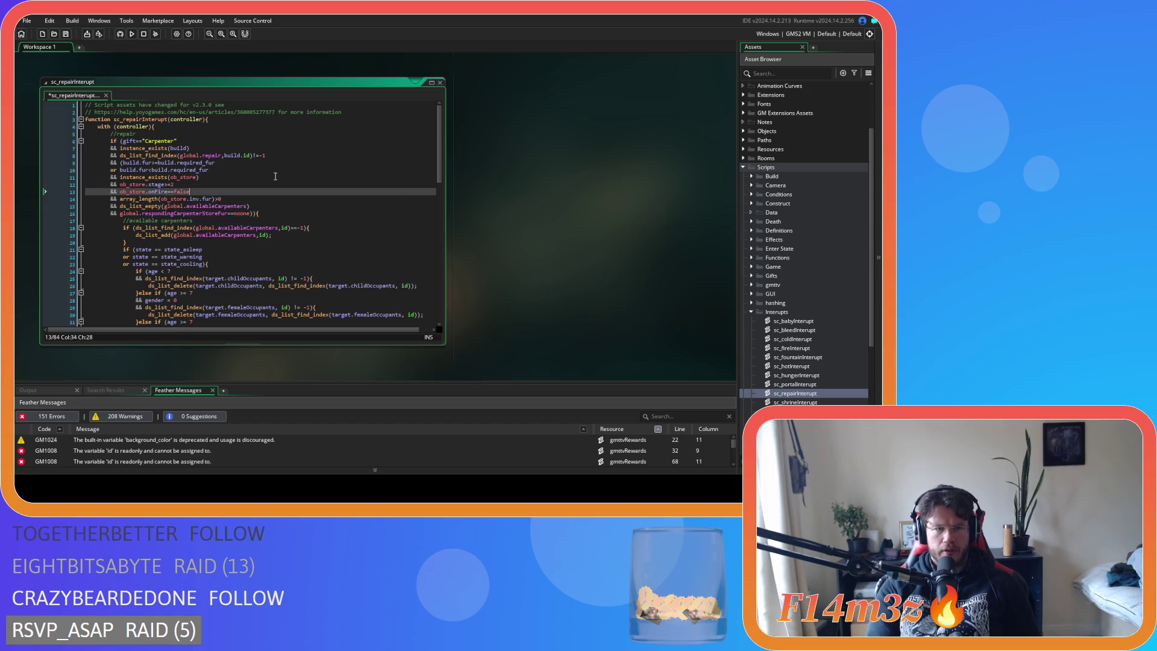
{"action": "left_click", "coordinate": [239, 205]}
{"action": "left_click", "coordinate": [242, 199]}
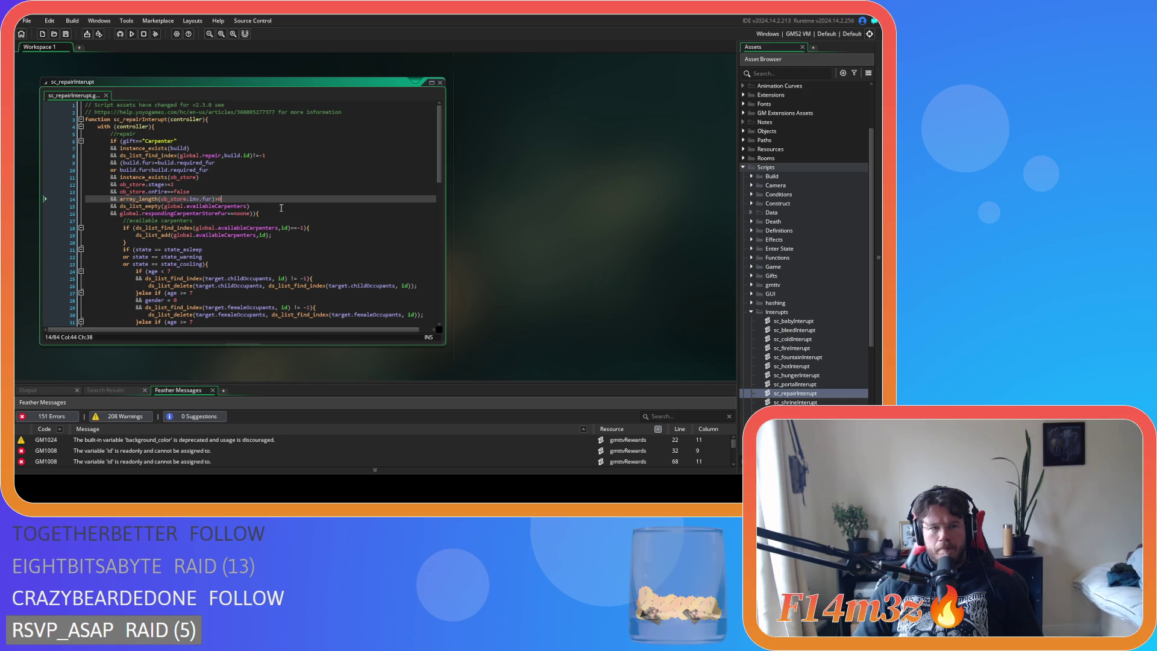
{"action": "left_click_drag", "start_coordinate": [201, 193], "coordinate": [119, 176]}
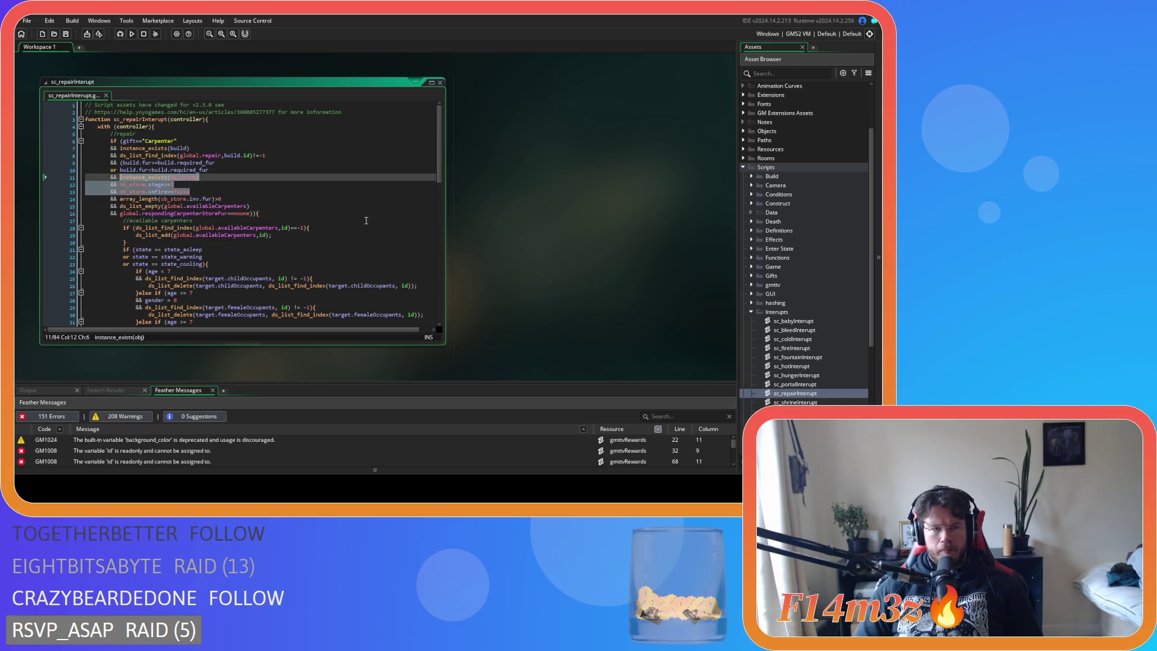
{"action": "scroll", "coordinate": [522, 245], "scroll_direction": "up", "scroll_amount": 5}
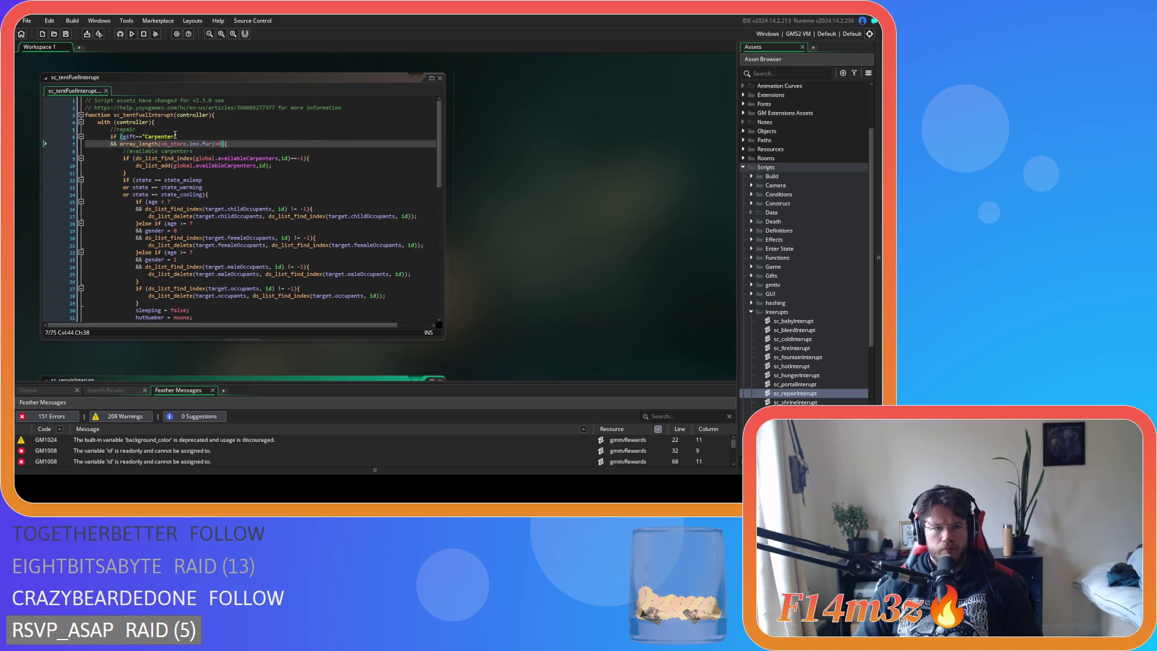
Paste the three ob_store checks after the gift check, test inv.firewood instead of fur, and save.
{"action": "left_click", "coordinate": [186, 135]}
{"action": "key", "text": "Return"}
{"action": "type", "text": "&&"}
{"action": "type", "text": "instance_exists(ob_store) \t\t&& ob_store.stage>=2 \t\t&& ob_store.onFire==false"}
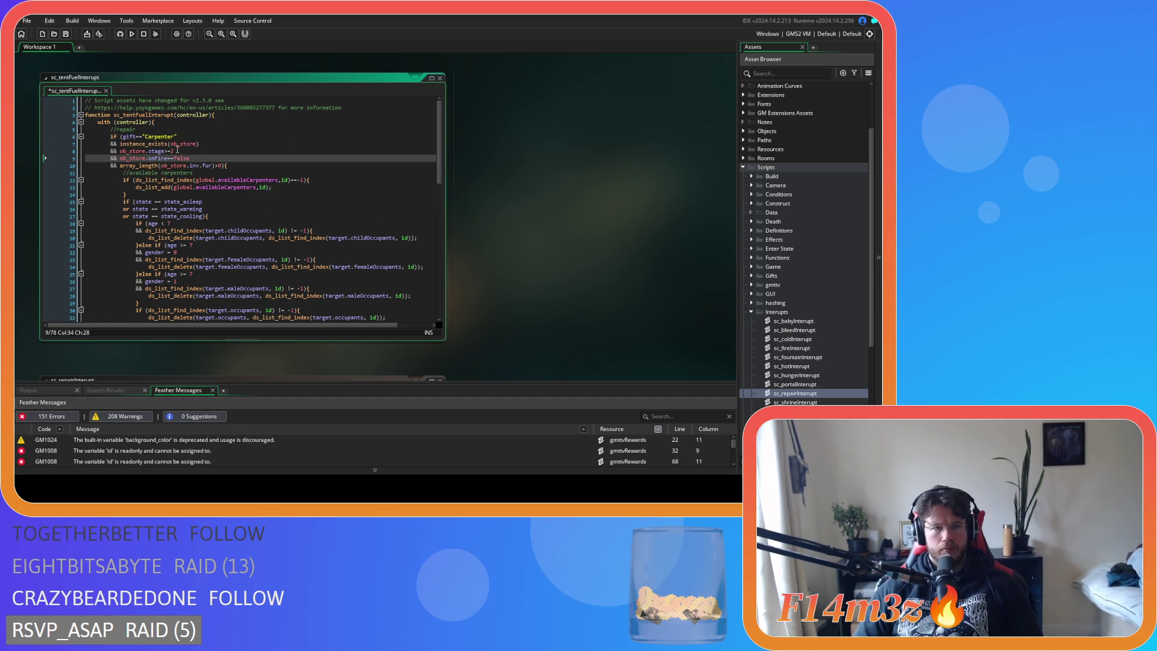
{"action": "left_click", "coordinate": [207, 166]}
{"action": "type", "text": "ewood)"}
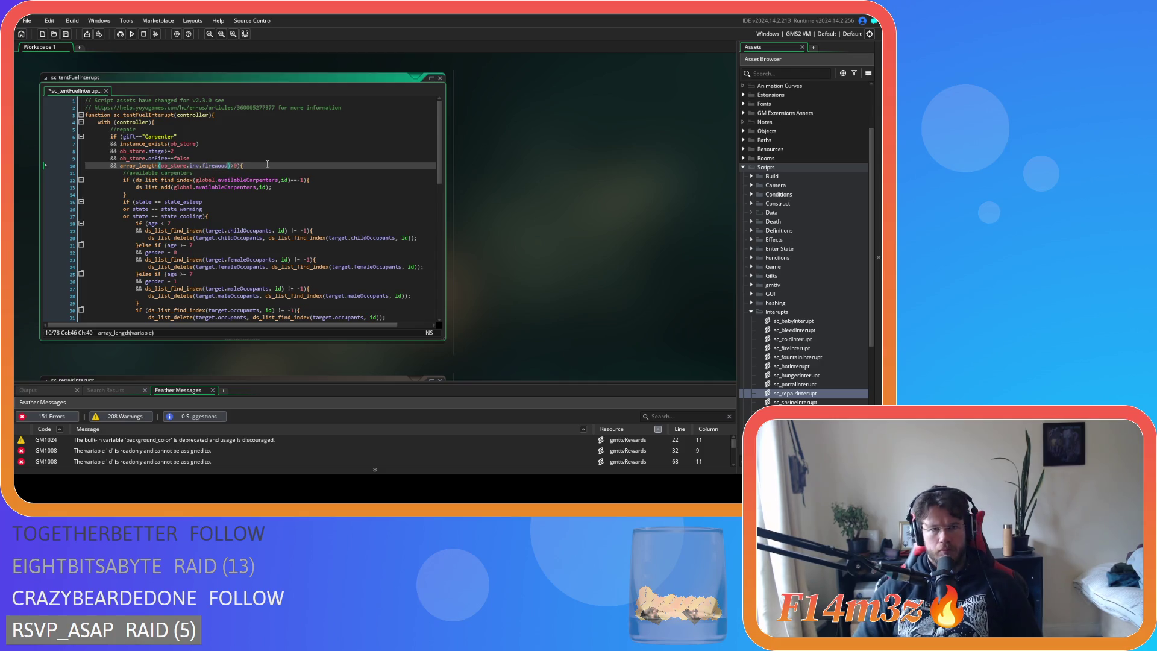
{"action": "key", "text": "ctrl+s"}
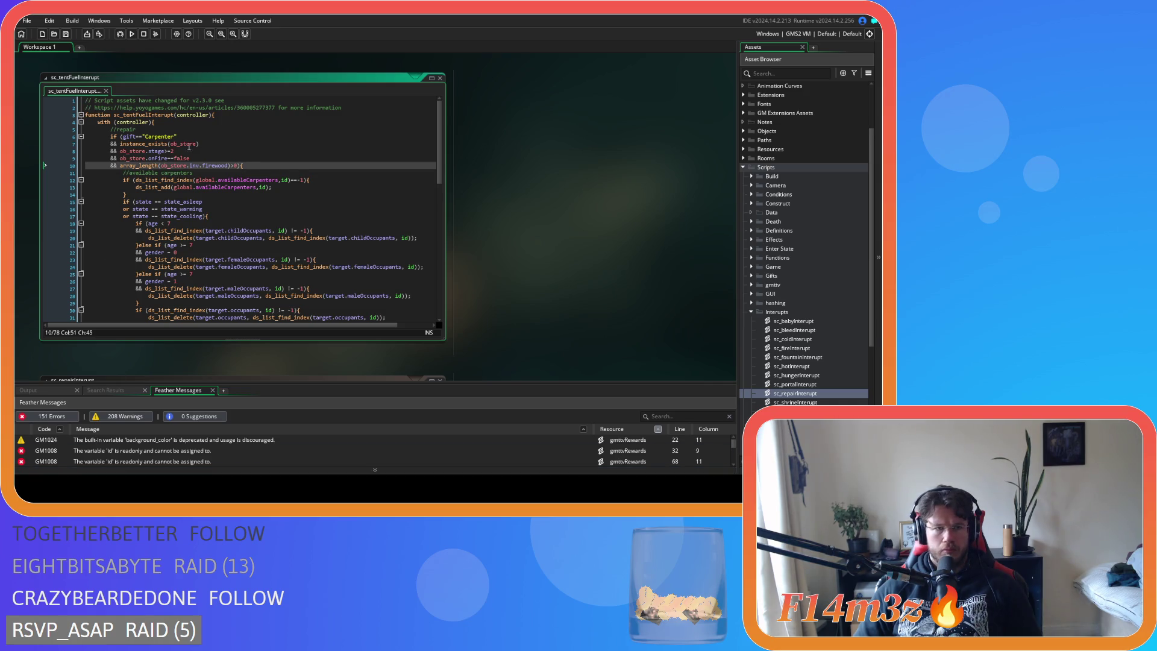
{"action": "left_click", "coordinate": [210, 136]}
Add && tentFuel==noone on a new line below the gift check.
{"action": "key", "text": "Return"}
{"action": "type", "text": "&& tenF"}
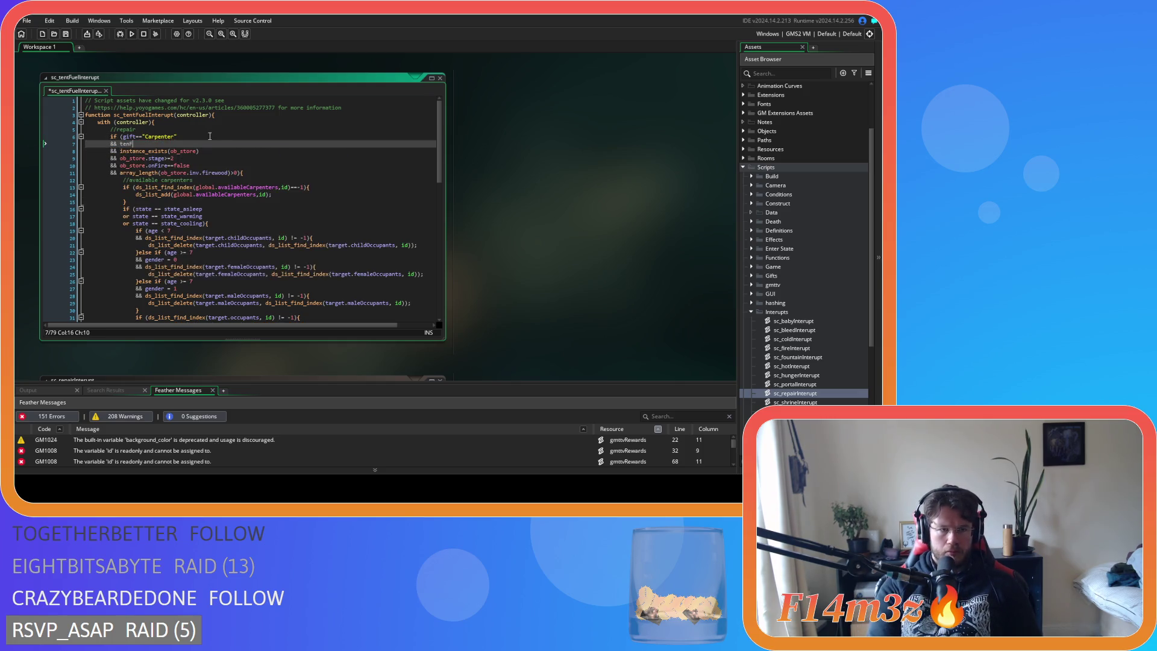
{"action": "type", "text": "t"}
{"action": "type", "text": "Fue"}
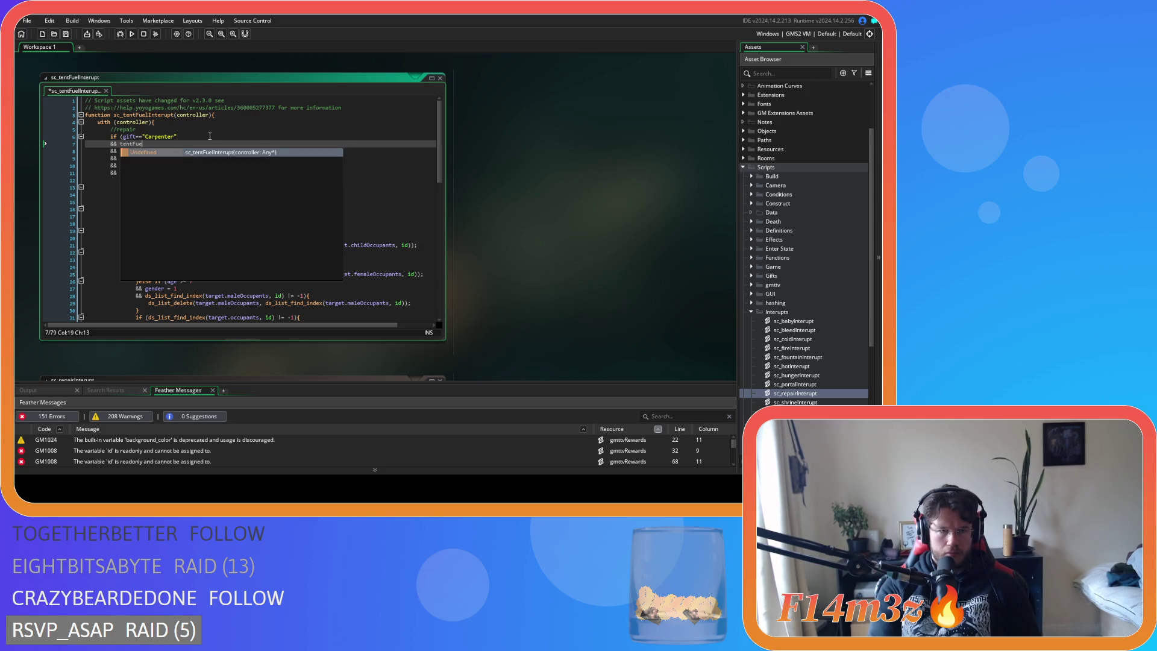
{"action": "key", "text": "BackSpace"}
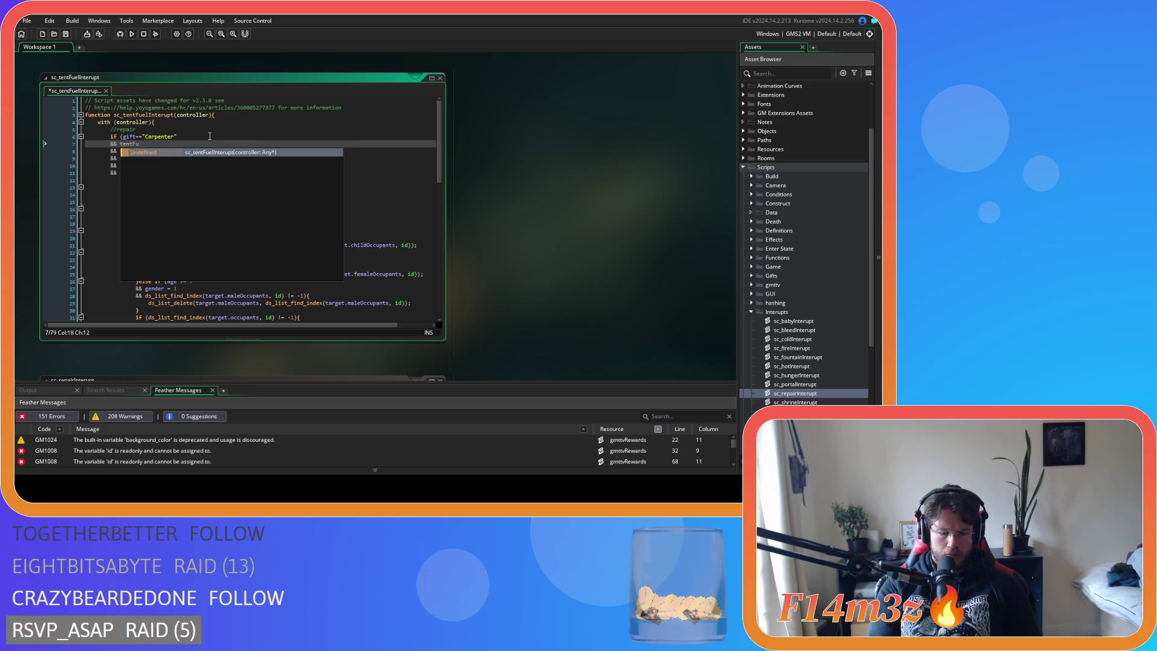
{"action": "type", "text": "l==noone"}
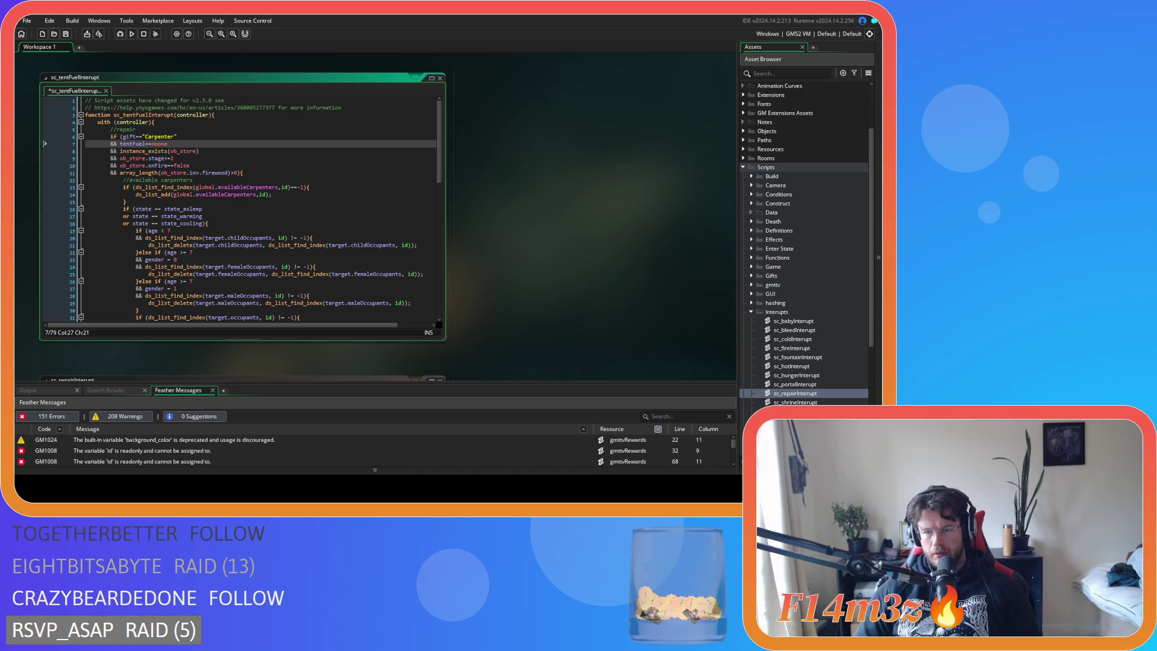
Add && ds_list_size(global.availableCarpenters)<ds_list_size(global.tentFuel) before the opening brace.
{"action": "left_click", "coordinate": [236, 173]}
{"action": "key", "text": "Return"}
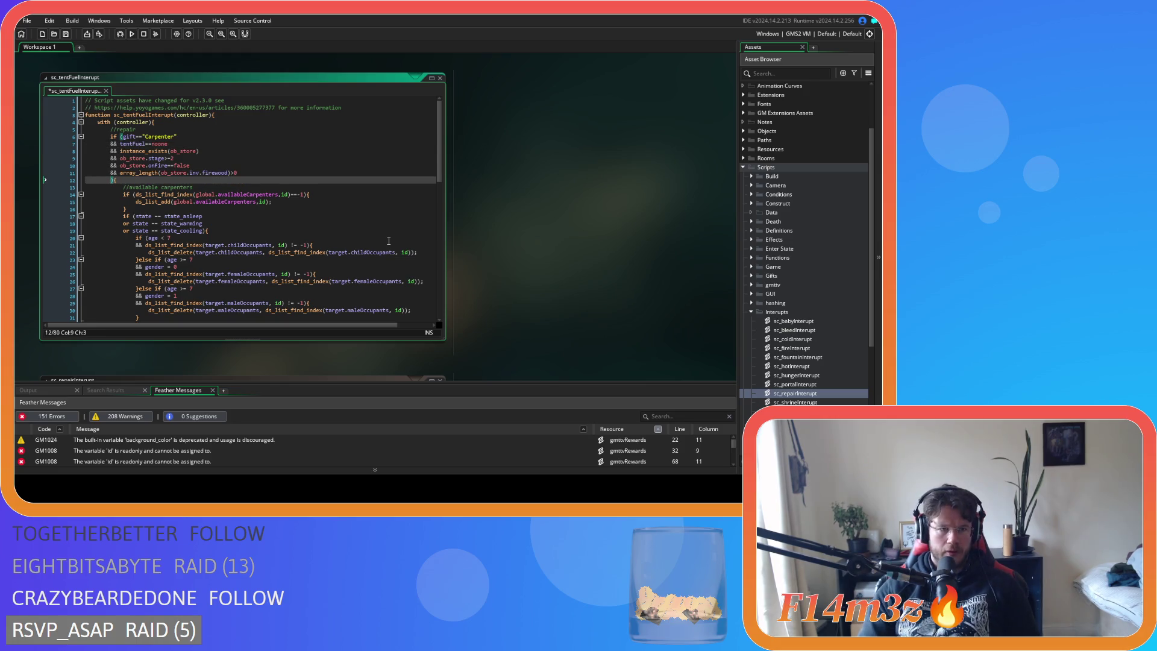
{"action": "type", "text": "&& "}
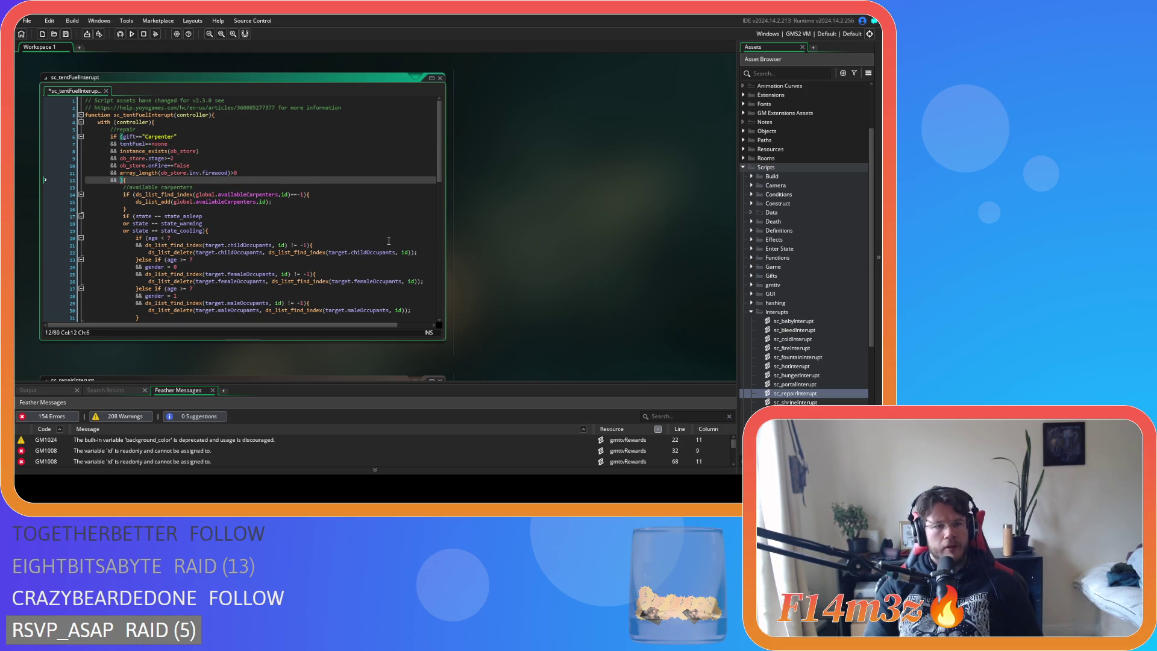
{"action": "type", "text": "ds_list_"}
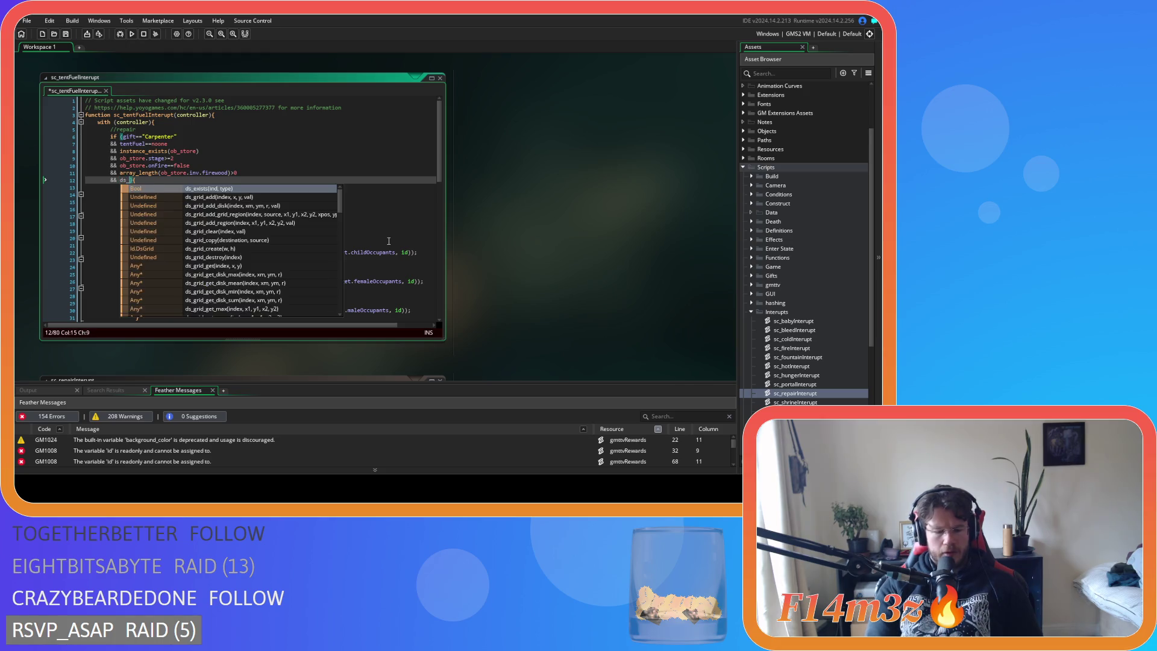
{"action": "type", "text": "s"}
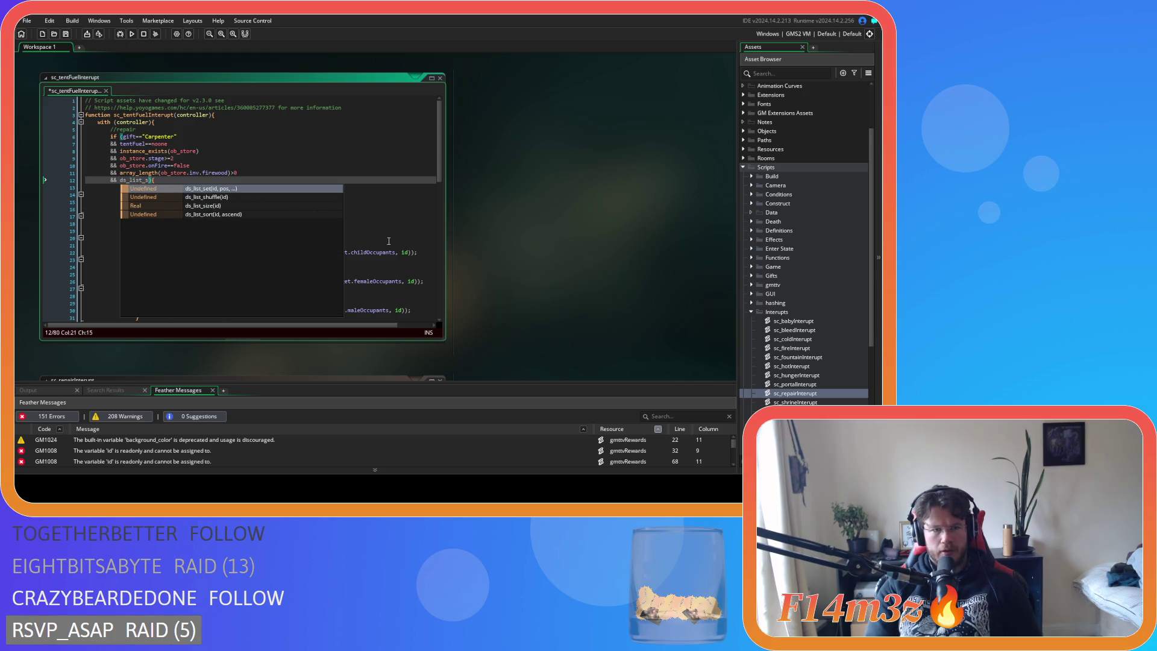
{"action": "key", "text": "Down"}
{"action": "key", "text": "Down"}
{"action": "key", "text": "Return"}
{"action": "type", "text": "global."}
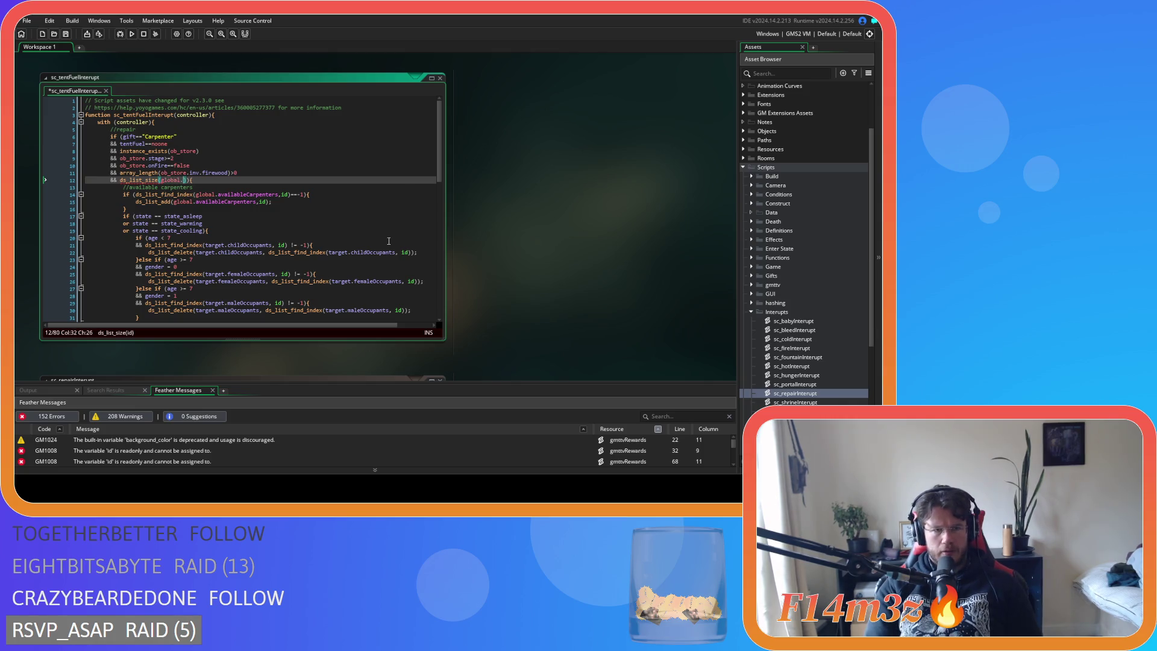
{"action": "type", "text": "avail"}
{"action": "key", "text": "Return"}
{"action": "key", "text": "Right"}
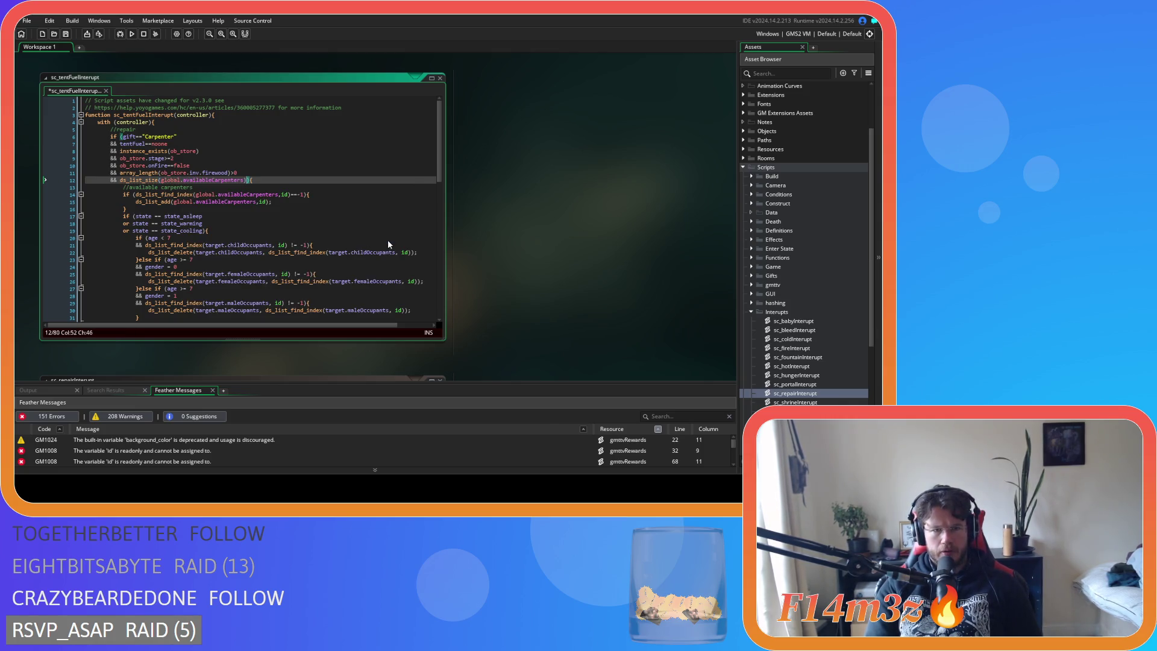
{"action": "type", "text": "<"}
{"action": "type", "text": "ds_list_"}
{"action": "type", "text": "size"}
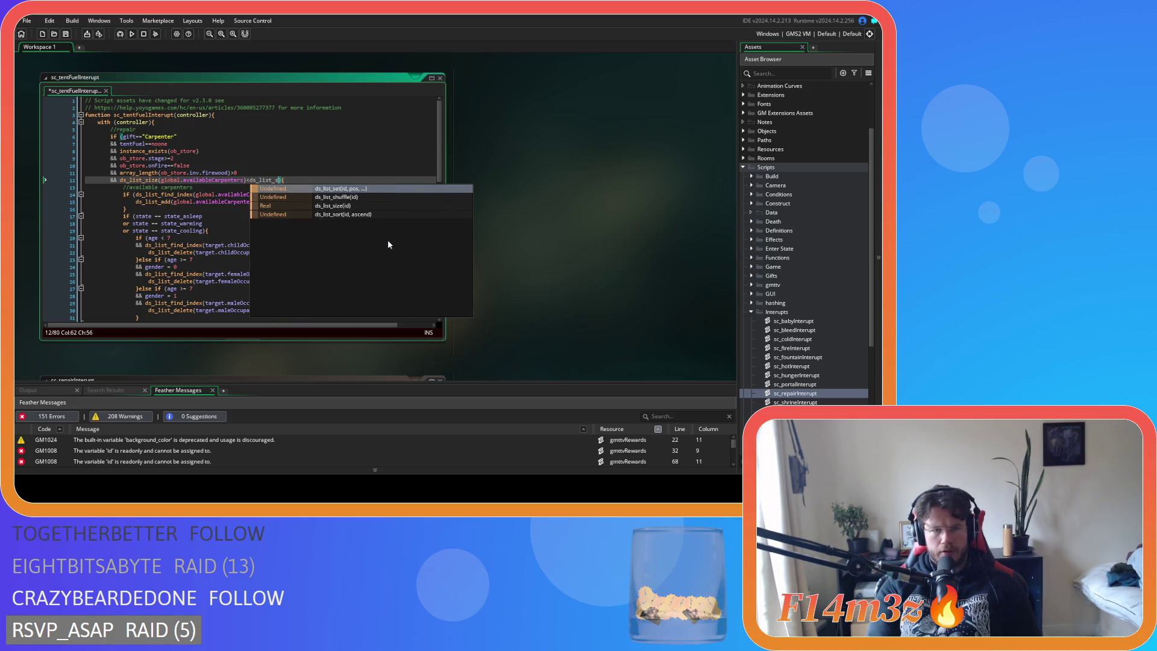
{"action": "key", "text": "Return"}
{"action": "type", "text": "global."}
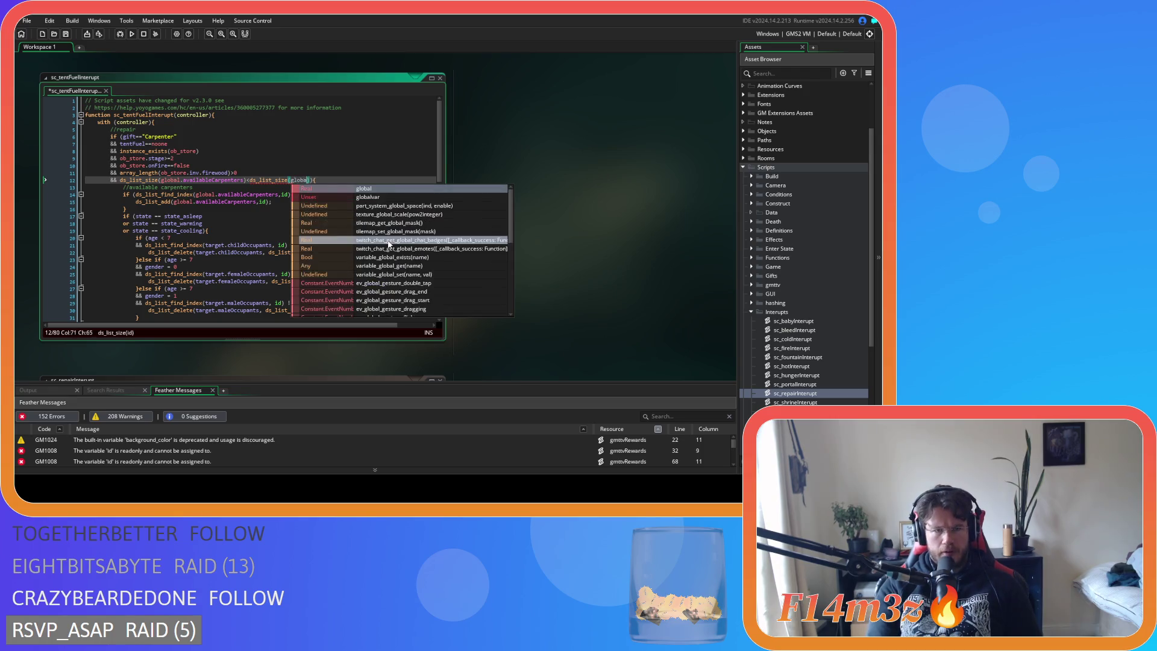
{"action": "type", "text": "tent"}
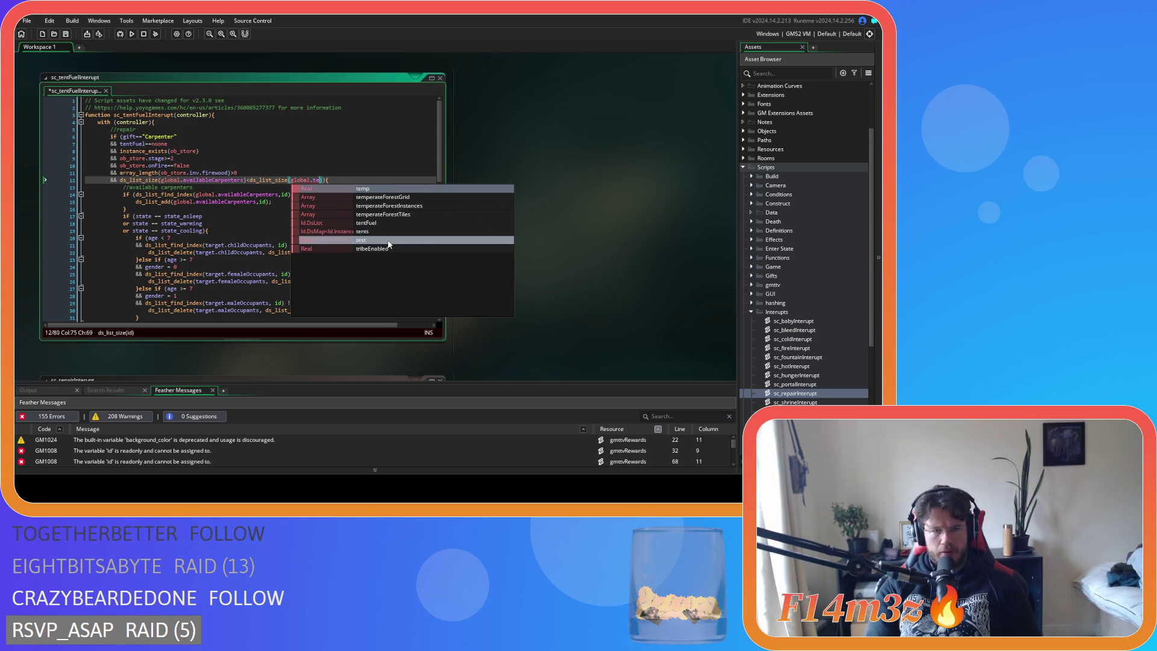
{"action": "key", "text": "Return"}
{"action": "key", "text": "Up"}
{"action": "key", "text": "Return"}
{"action": "type", "text": "&&"}
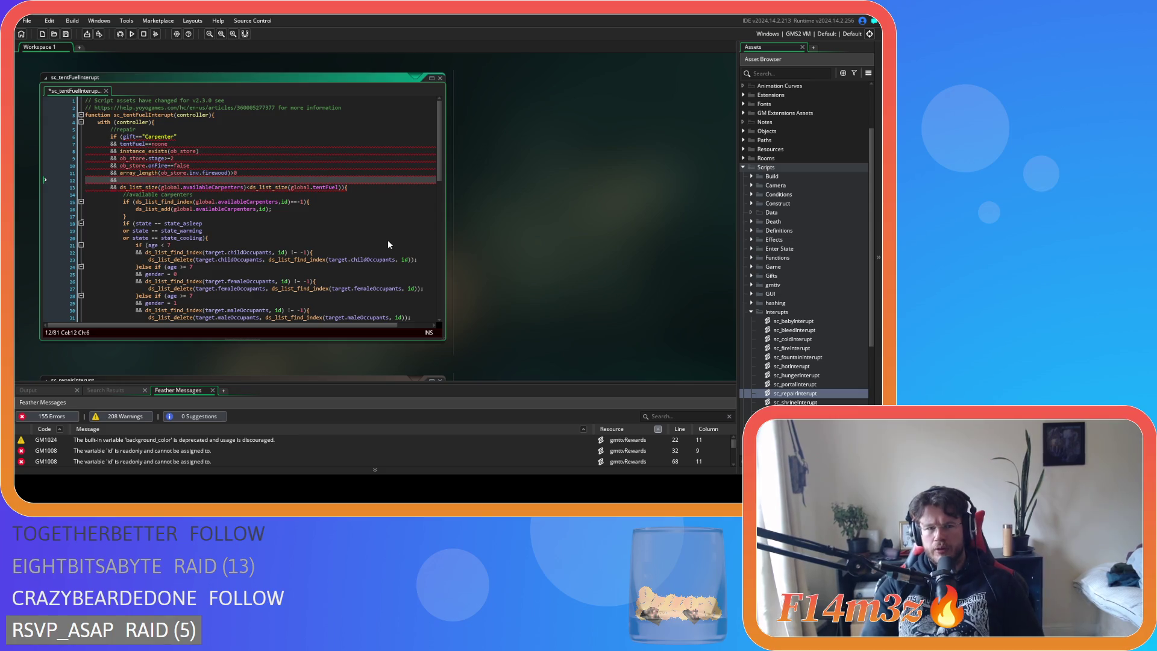
{"action": "key", "text": "BackSpace"}
{"action": "key", "text": "BackSpace"}
{"action": "key", "text": "BackSpace"}
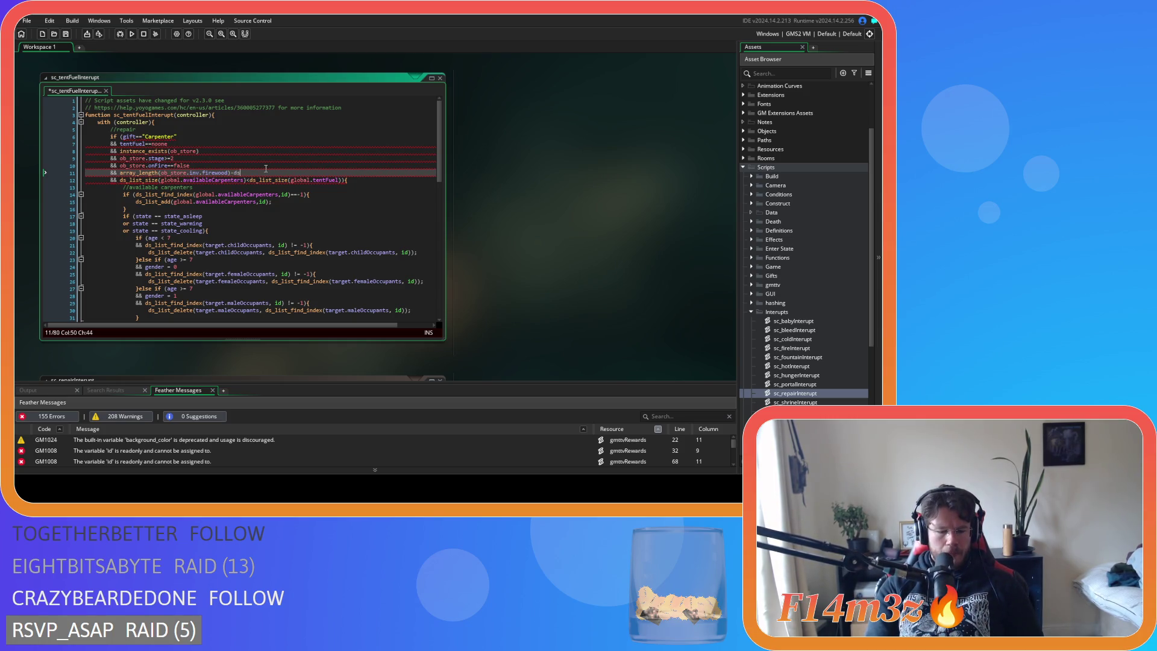
Make line 11 require firewood minus ds_list_size(global.availableCarpenters) >= ds_list_size(global.tentFuel).
{"action": "type", "text": "_list_s"}
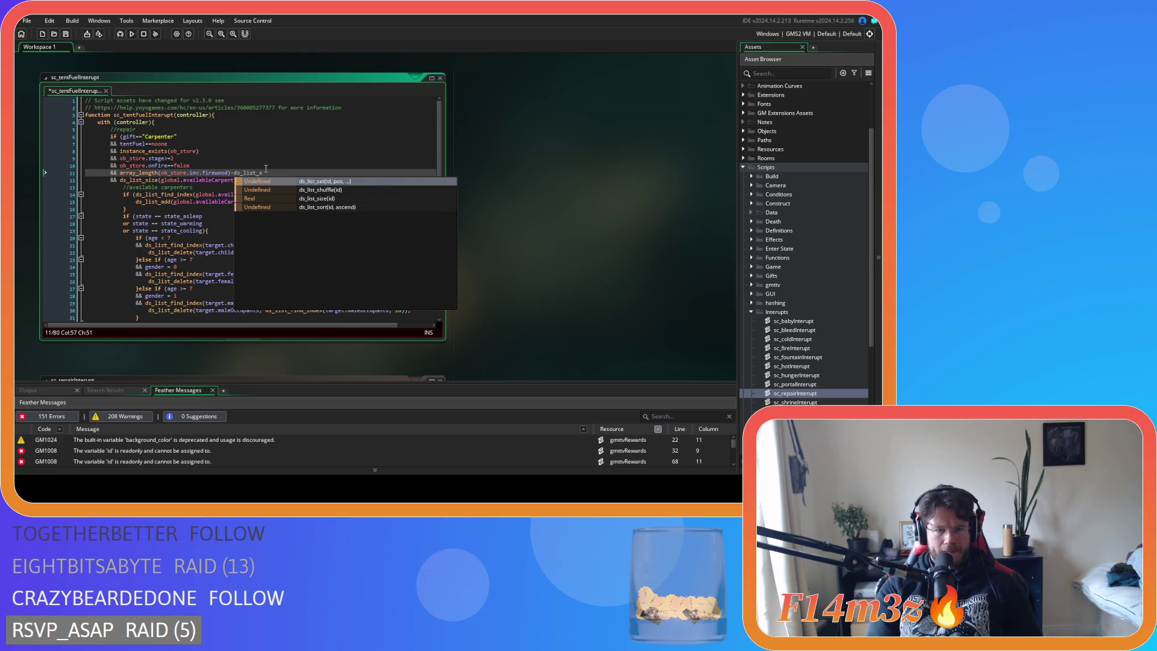
{"action": "key", "text": "Down"}
{"action": "key", "text": "Down"}
{"action": "key", "text": "Return"}
{"action": "type", "text": "ava"}
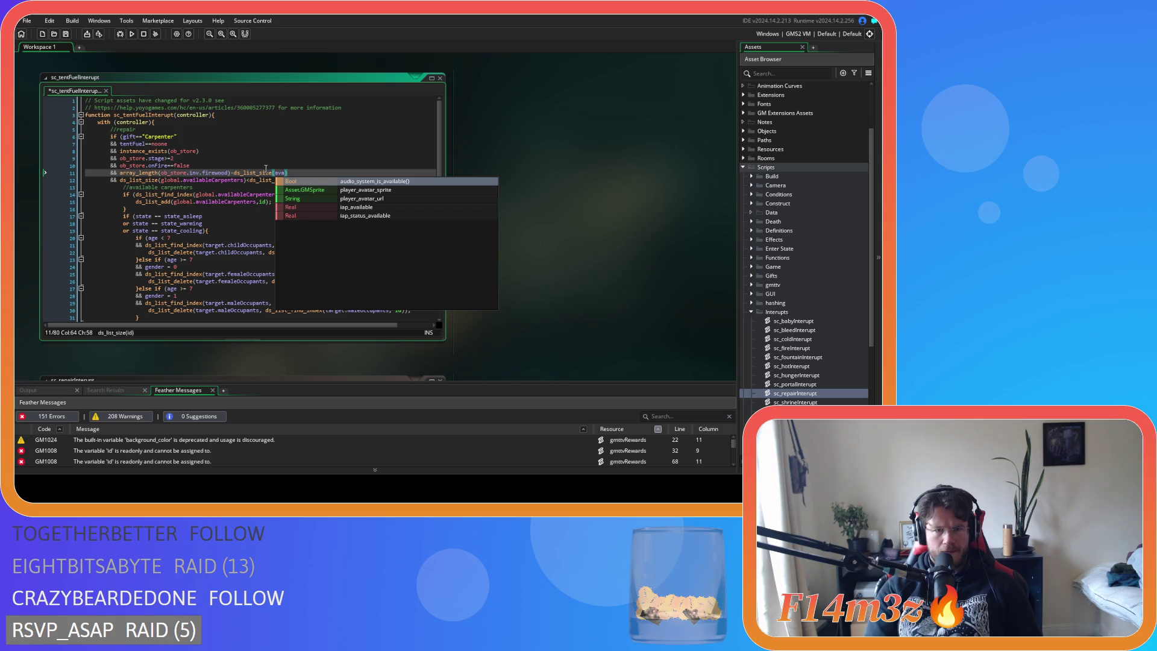
{"action": "key", "text": "Down"}
{"action": "key", "text": "Down"}
{"action": "key", "text": "Down"}
{"action": "key", "text": "BackSpace"}
{"action": "key", "text": "BackSpace"}
{"action": "key", "text": "BackSpace"}
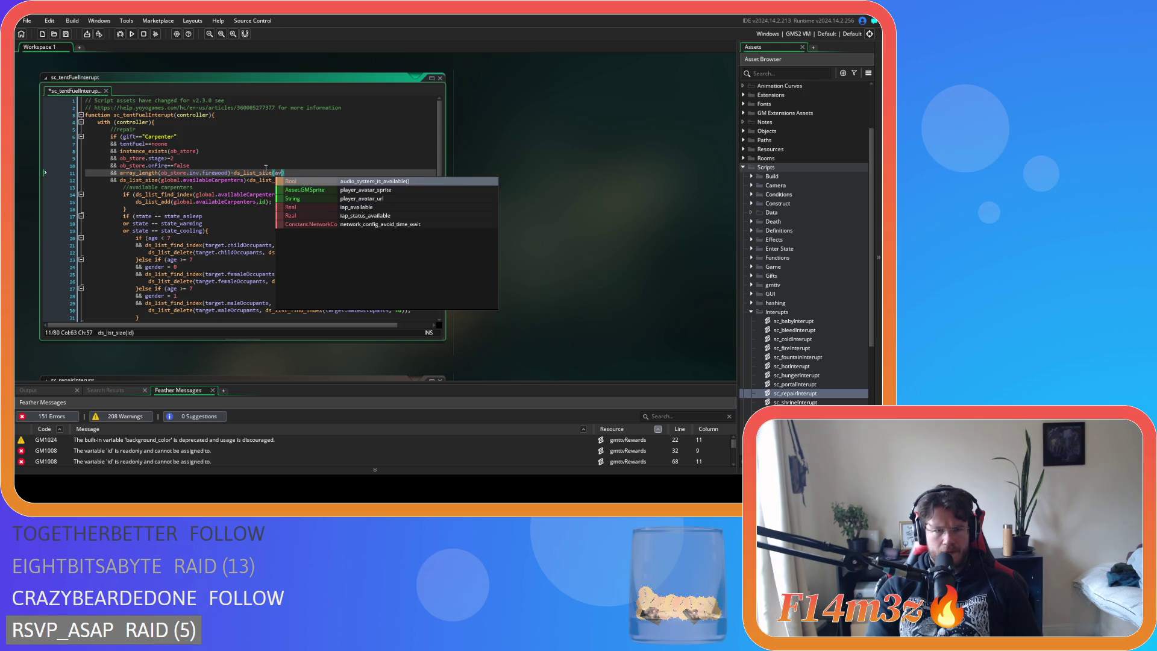
{"action": "type", "text": "global."}
{"action": "type", "text": "ava"}
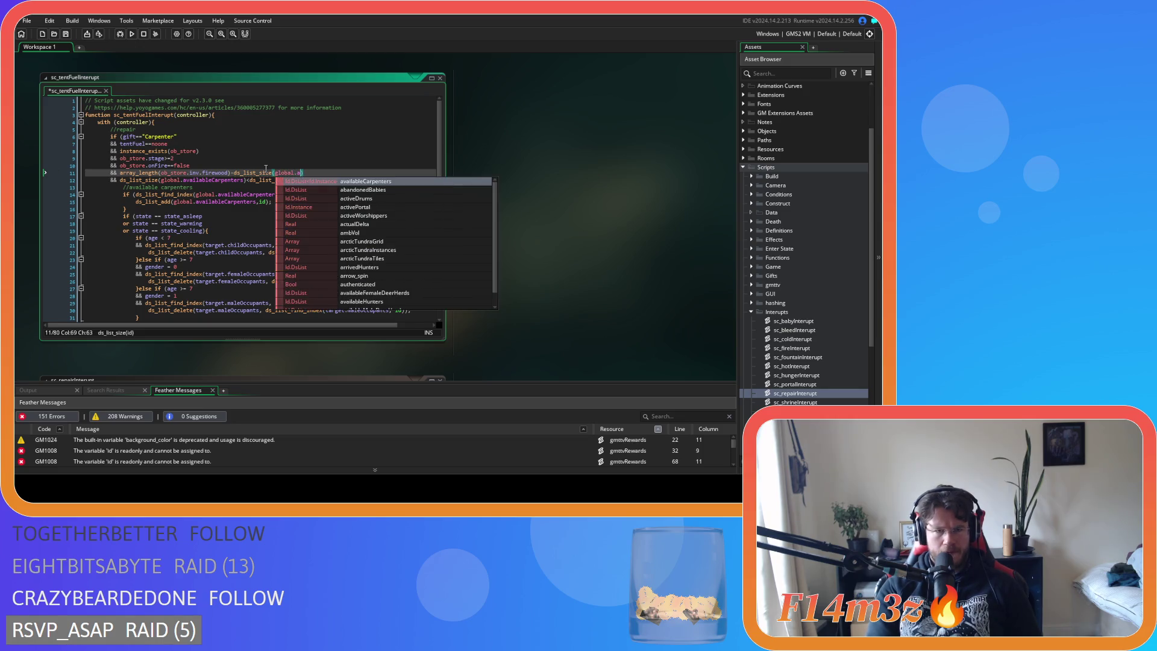
{"action": "key", "text": "Return"}
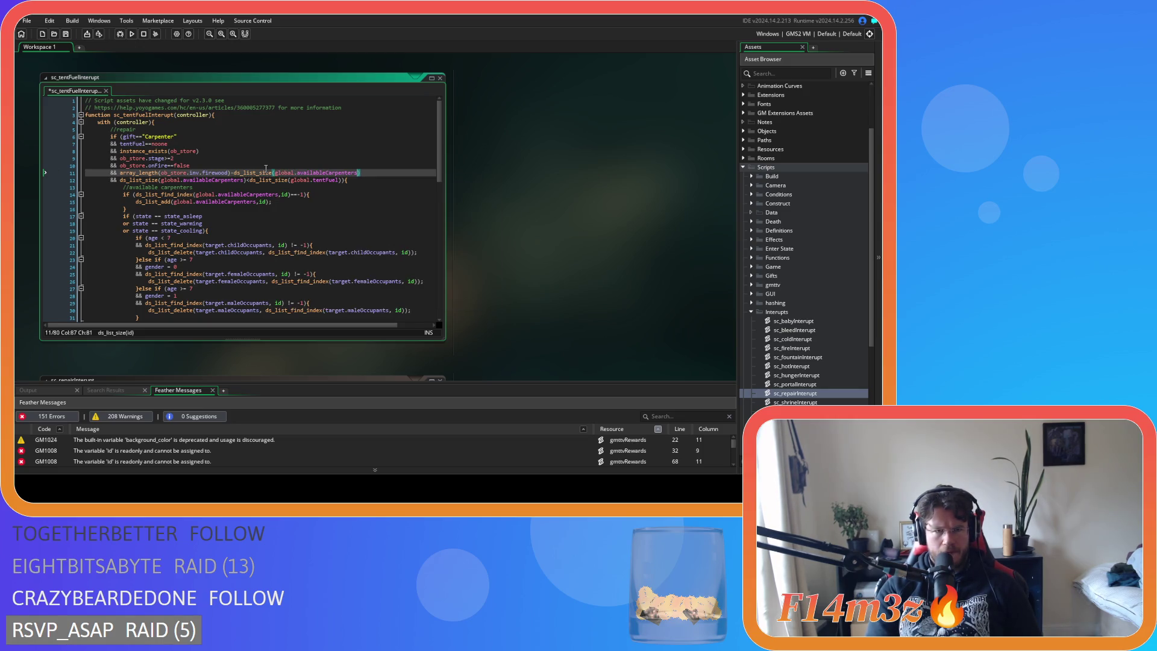
{"action": "type", "text": ")"}
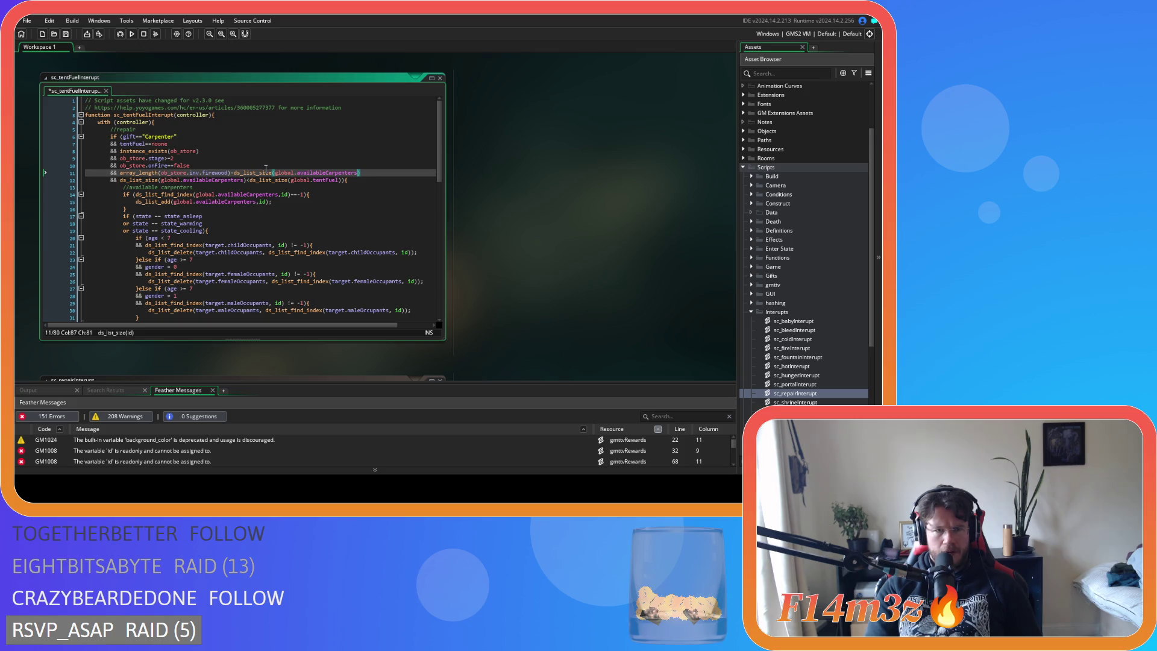
{"action": "type", "text": ">"}
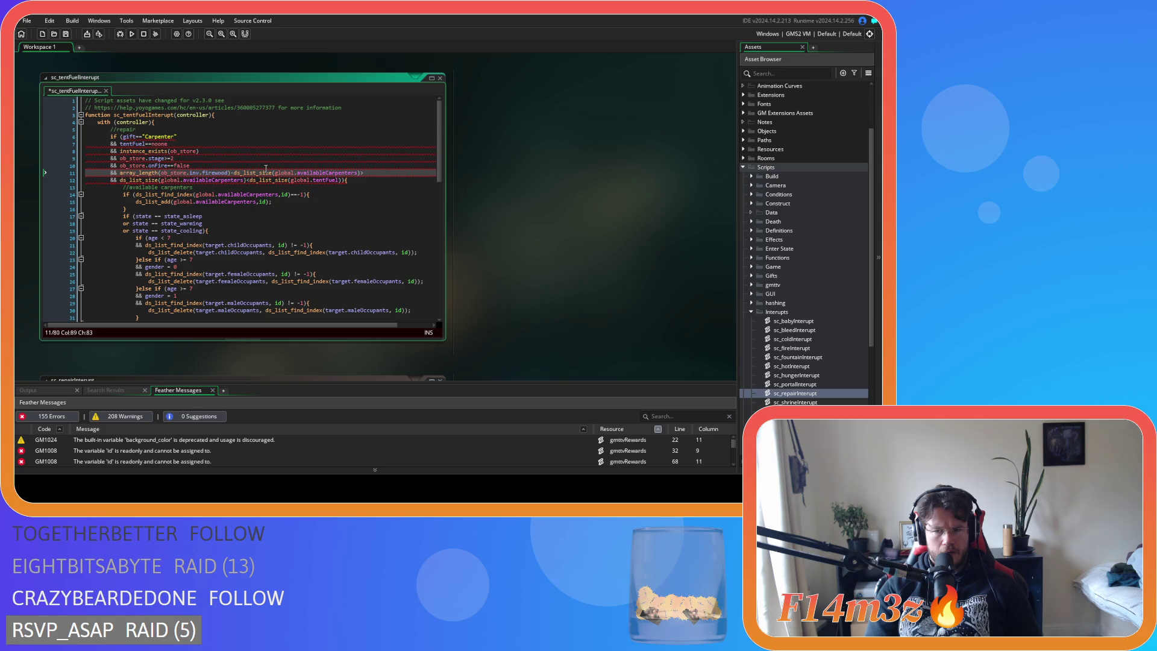
{"action": "type", "text": "=ds_list_s"}
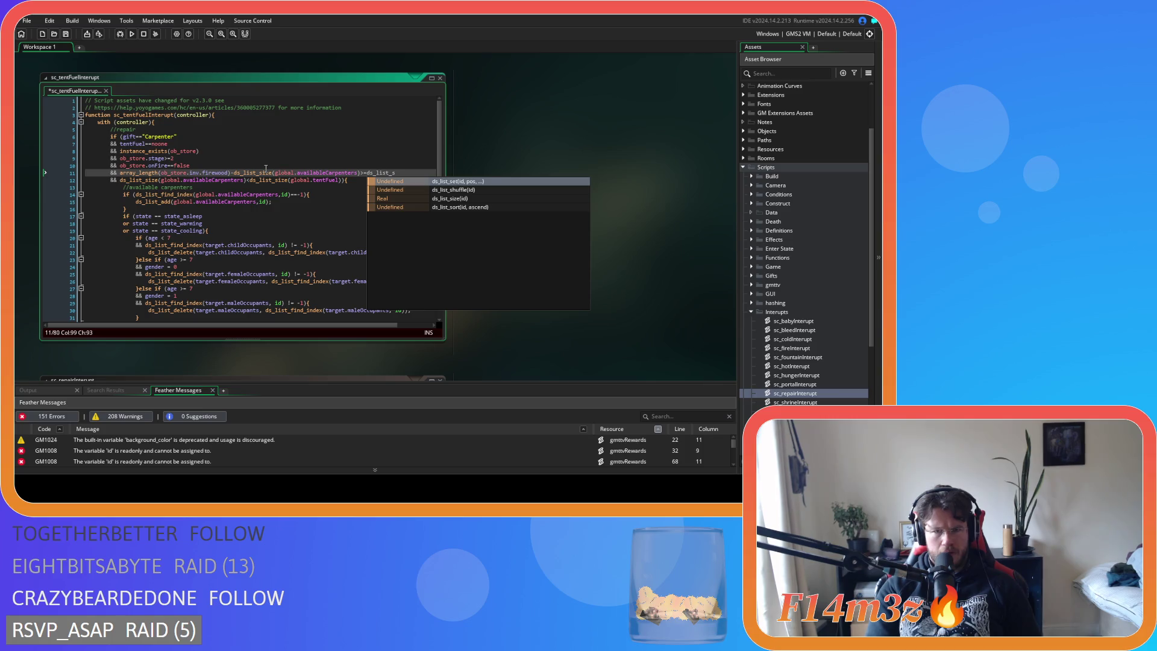
{"action": "type", "text": "ize(global.tentFuel)"}
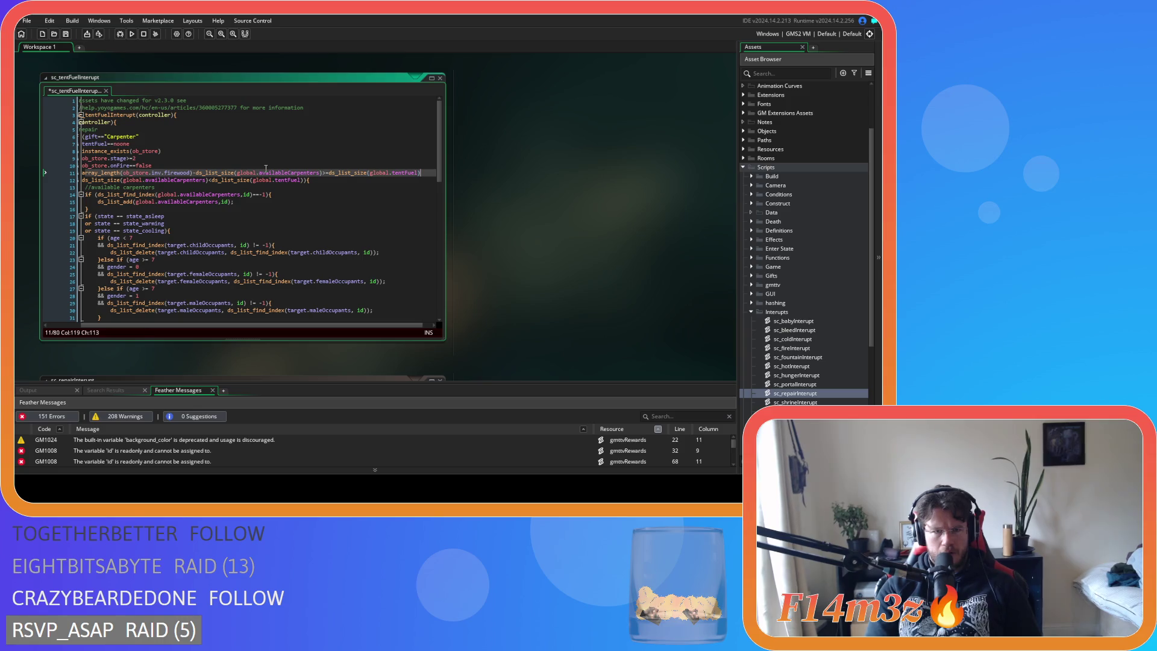
{"action": "mouse_move", "coordinate": [261, 326]}
{"action": "left_mouse_down"}
{"action": "mouse_move", "coordinate": [245, 326]}
{"action": "mouse_move", "coordinate": [284, 322]}
{"action": "left_mouse_up"}
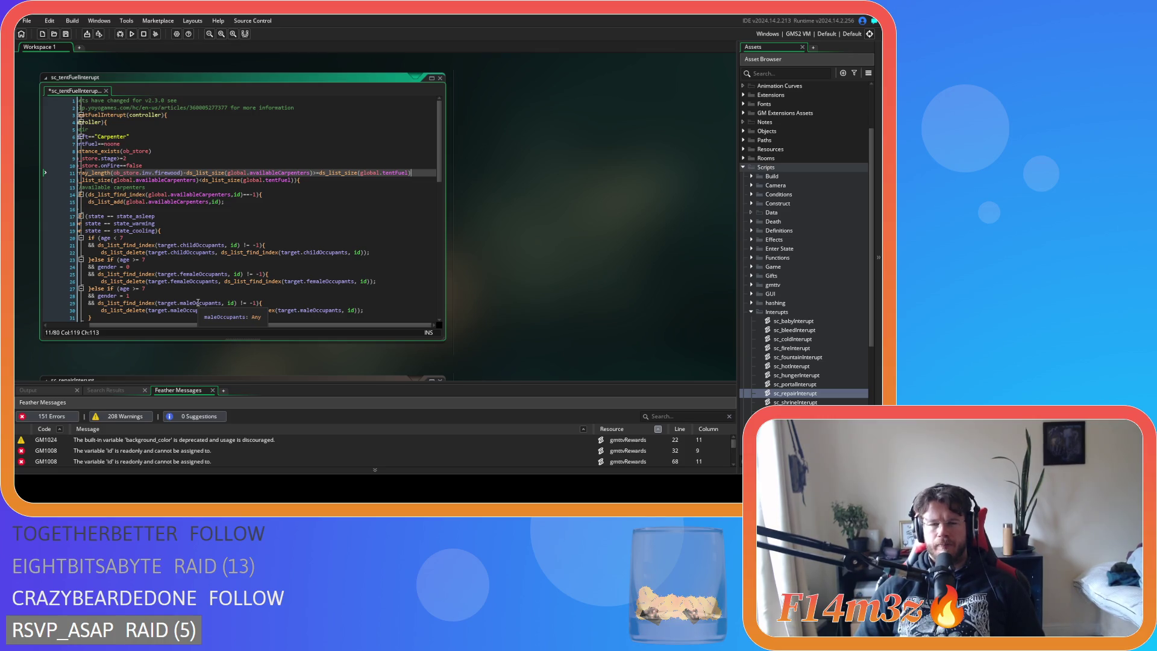
{"action": "left_click_drag", "start_coordinate": [244, 323], "coordinate": [216, 332]}
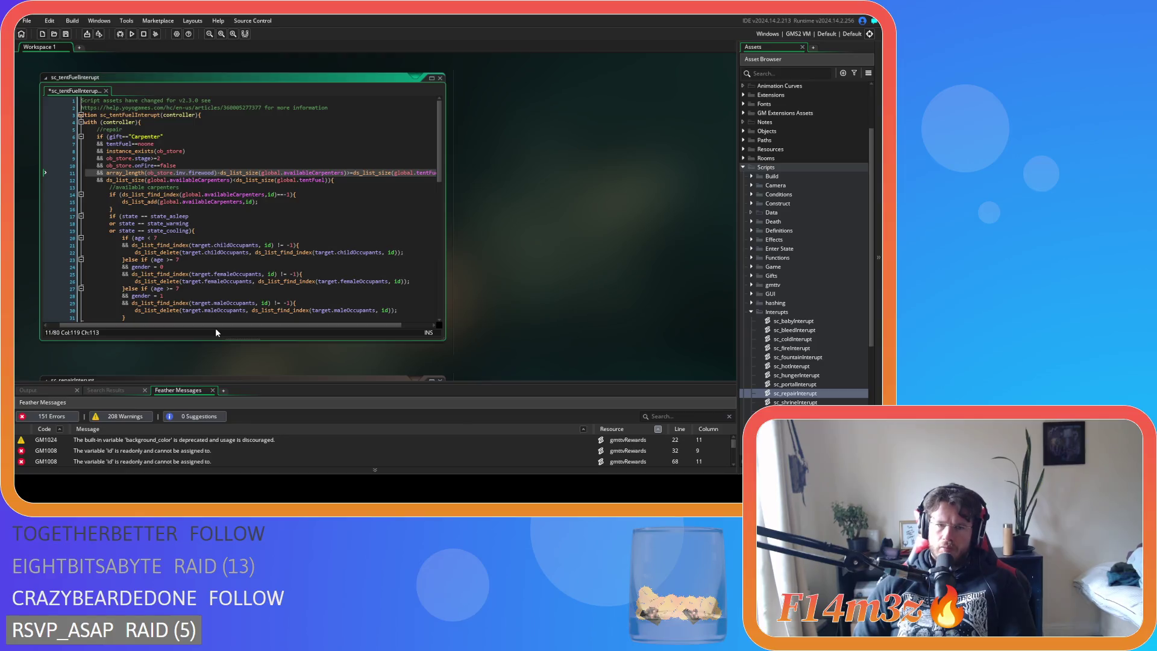
Delete -ds_list_size(global.availableCarpenters) so line 11 compares firewood directly with tentFuel size.
{"action": "mouse_move", "coordinate": [270, 283]}
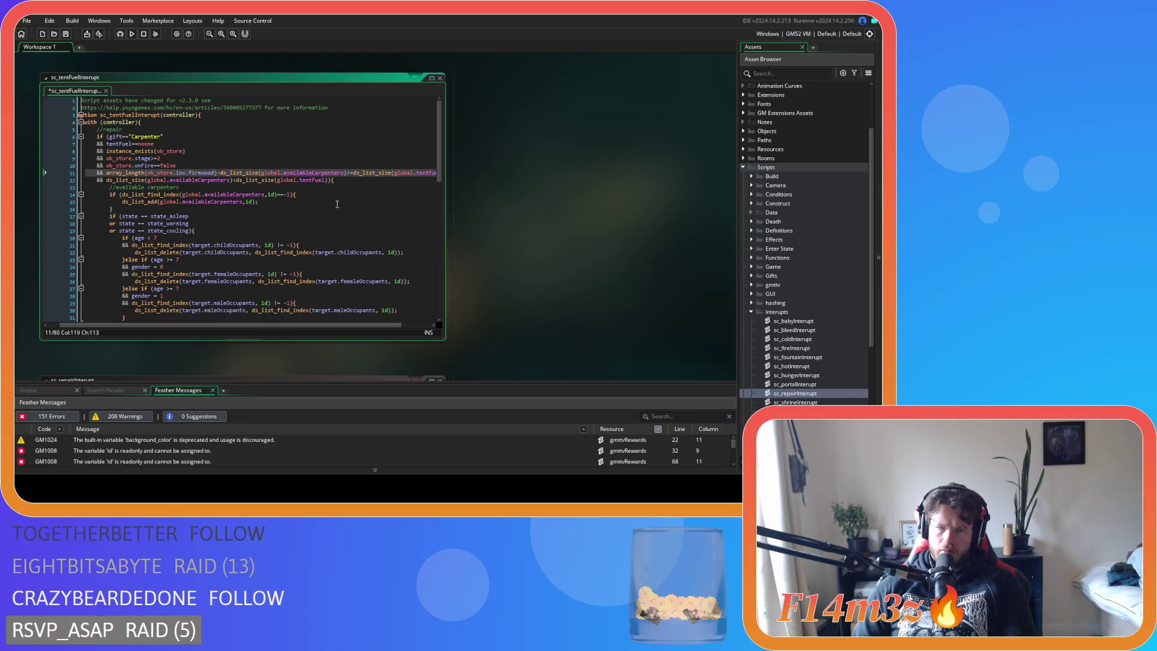
{"action": "left_click_drag", "start_coordinate": [347, 173], "coordinate": [220, 175]}
{"action": "key", "text": "BackSpace"}
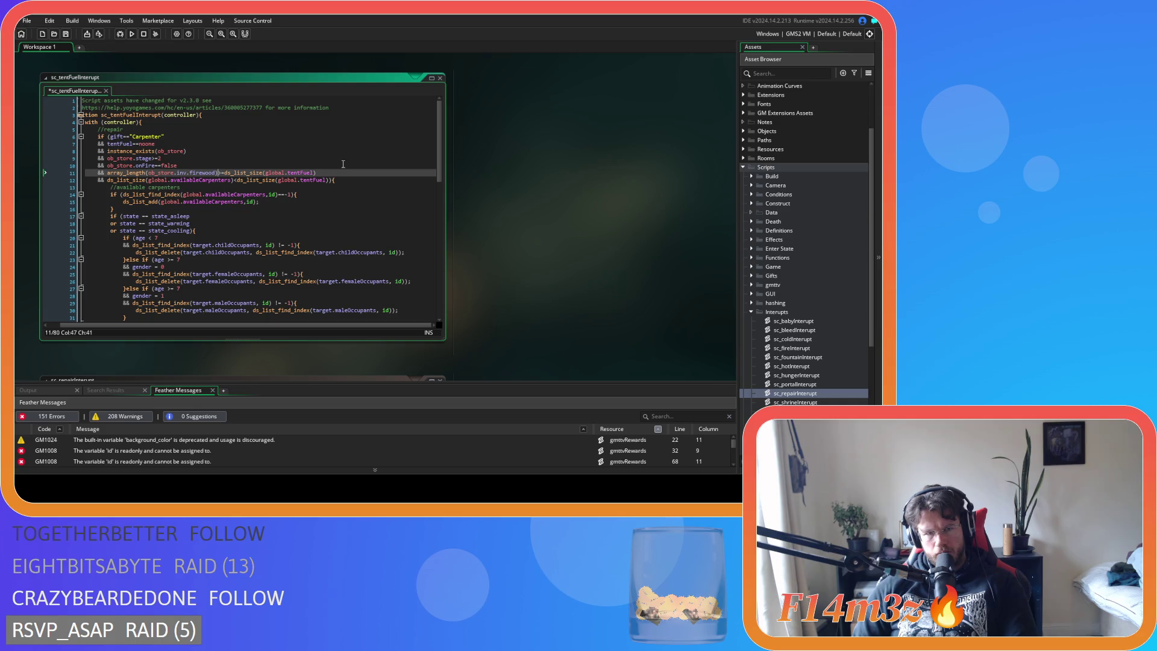
{"action": "left_click", "coordinate": [349, 171]}
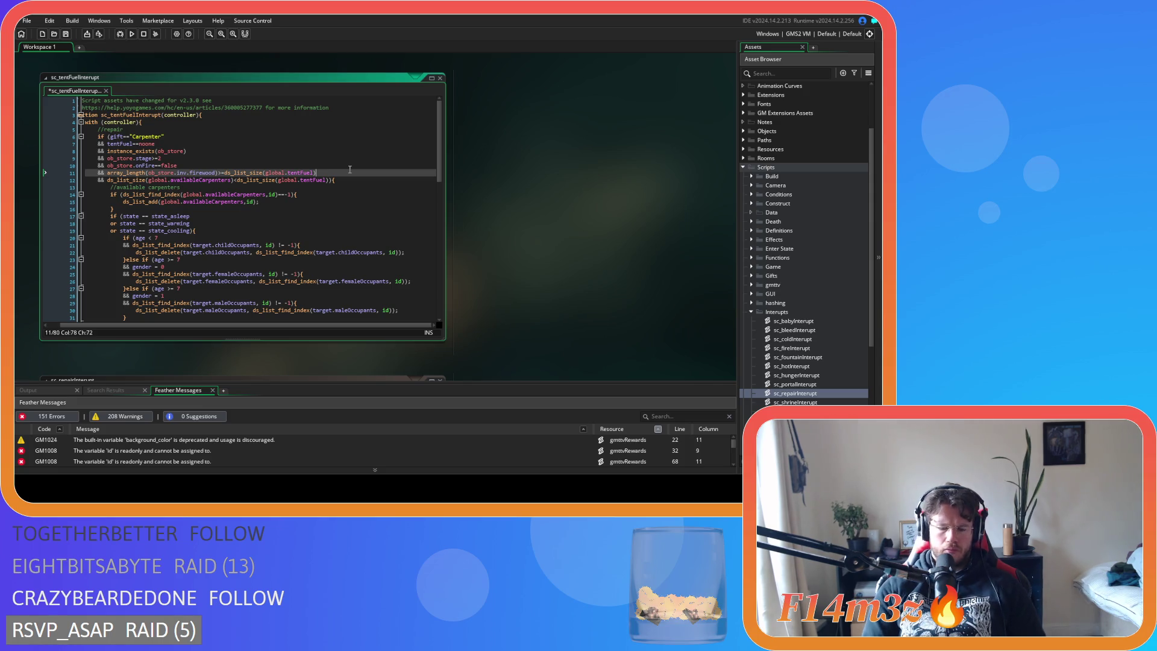
Add +ds_list_size(global.carpentersFuelingTents) to line 11 and adjust the operator before the tentFuel term.
{"action": "type", "text": "+ds"}
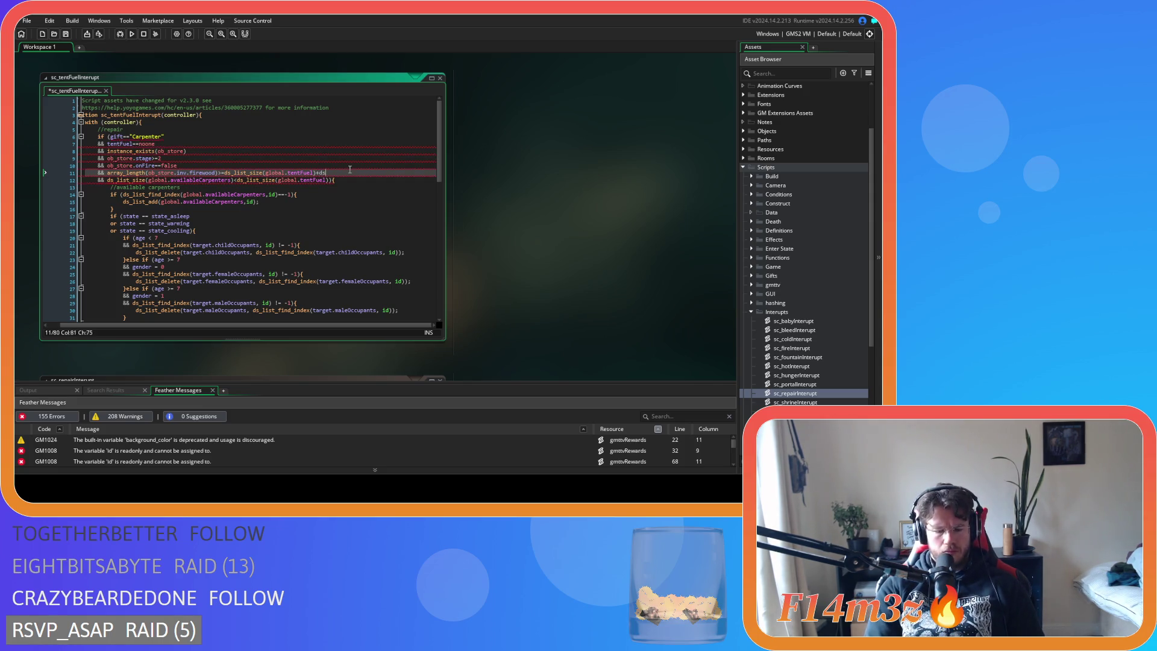
{"action": "type", "text": "_list_s"}
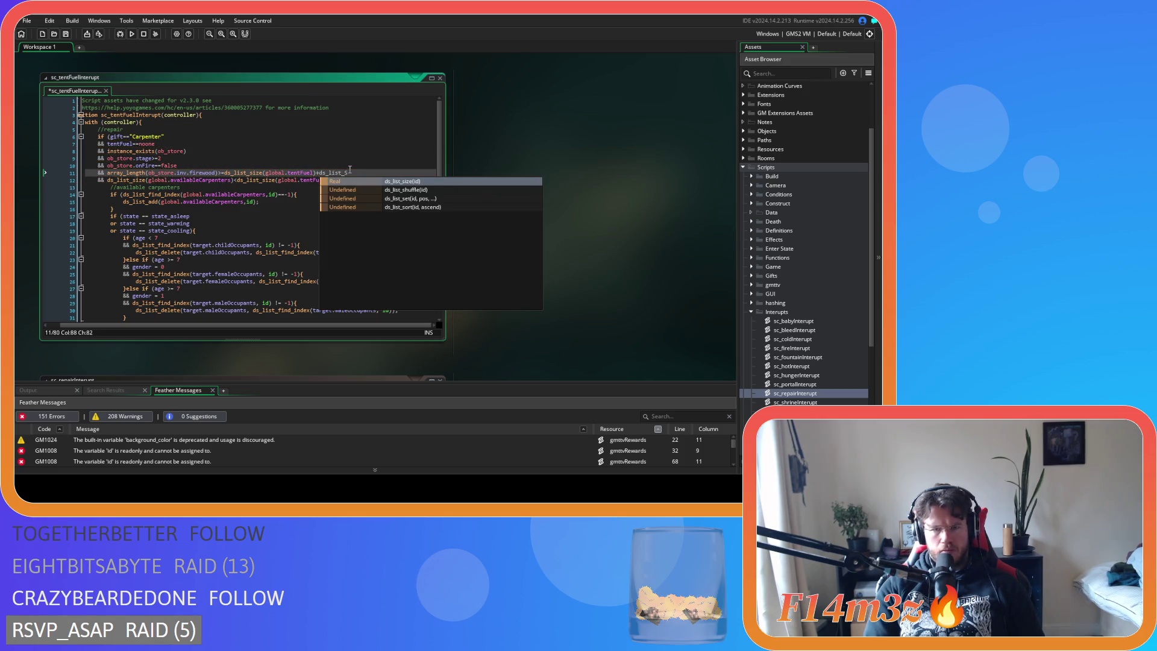
{"action": "key", "text": "Return"}
{"action": "type", "text": "(gl"}
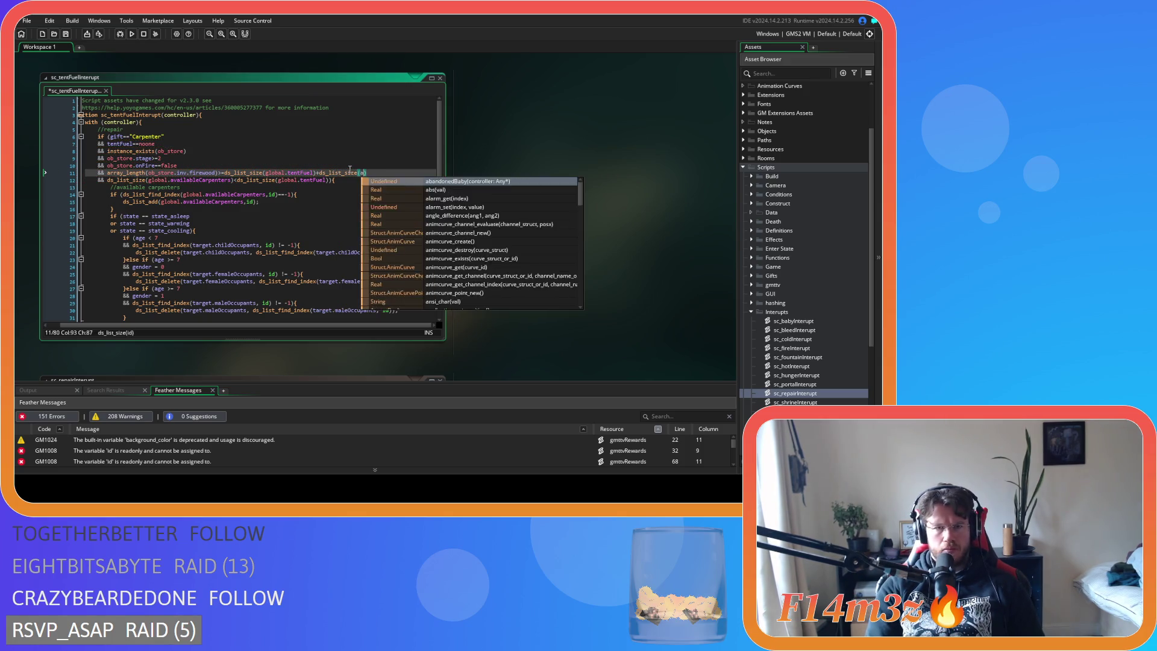
{"action": "type", "text": "obal.carpe"}
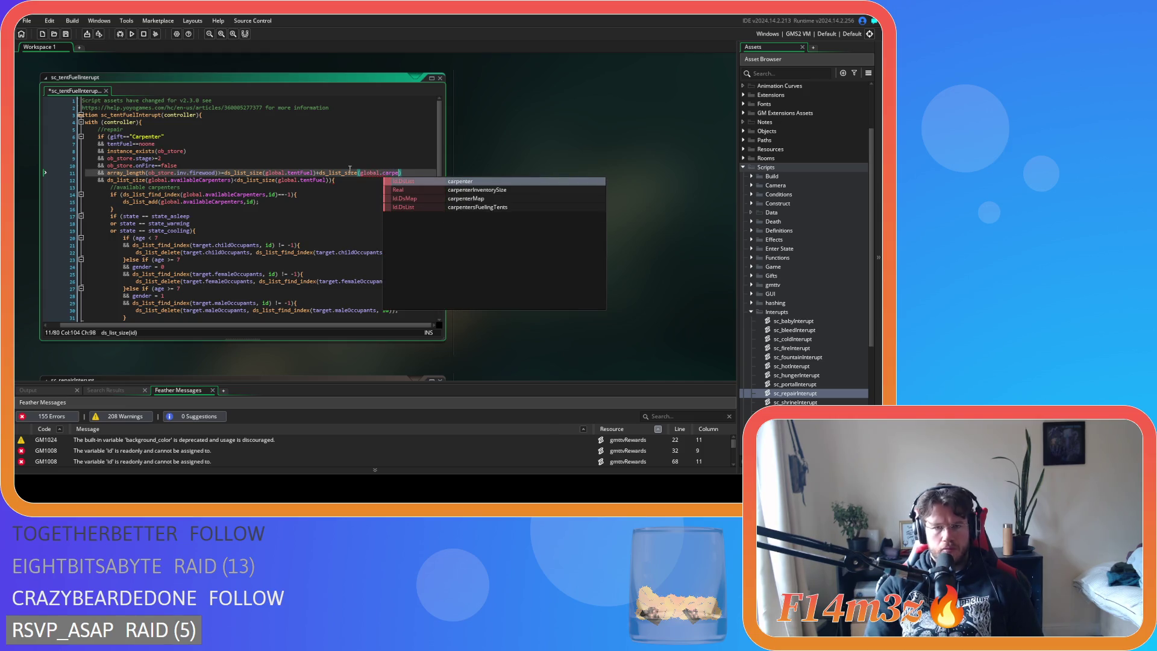
{"action": "key", "text": "Down"}
{"action": "key", "text": "Down"}
{"action": "key", "text": "Down"}
{"action": "key", "text": "Return"}
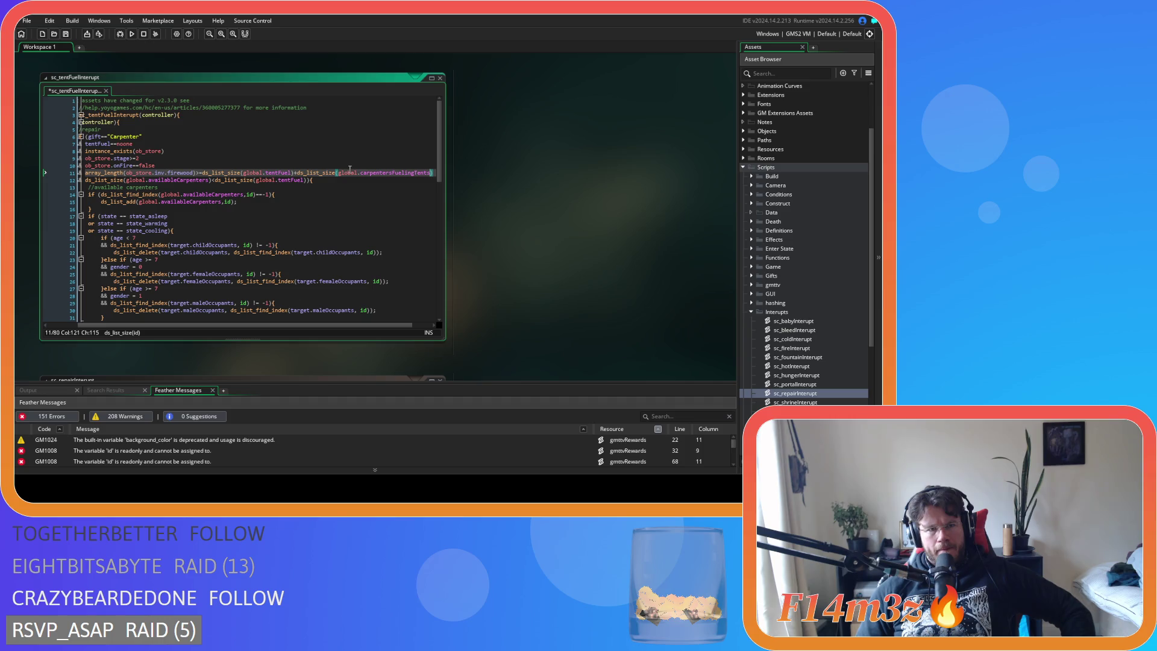
{"action": "left_click", "coordinate": [200, 173]}
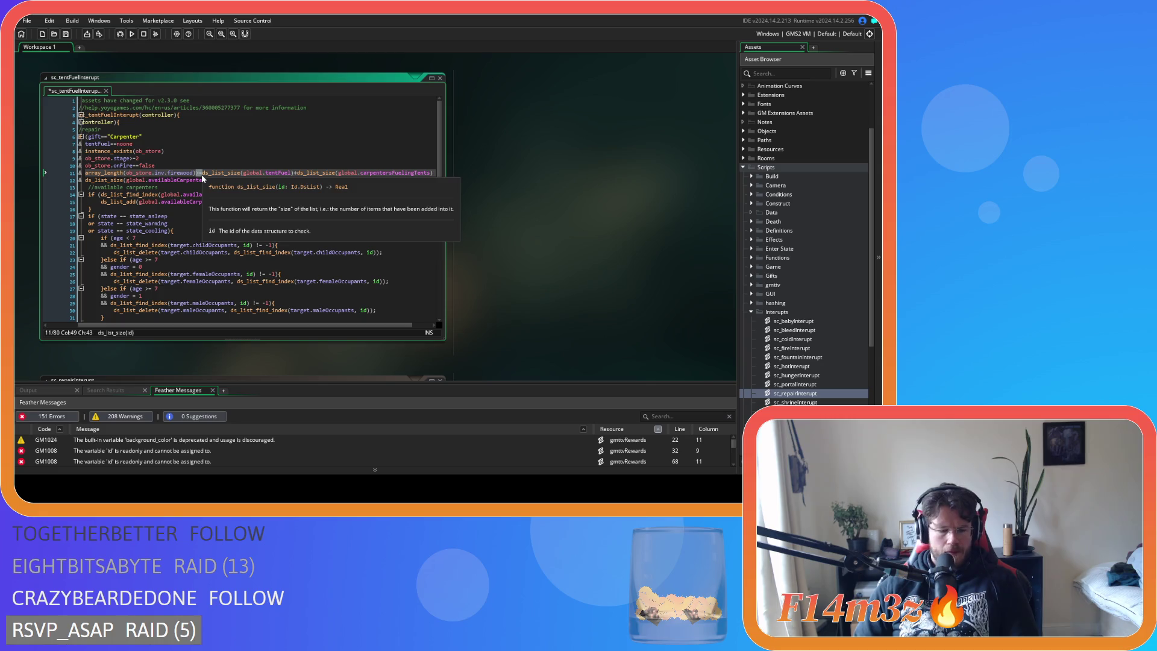
{"action": "key", "text": "BackSpace"}
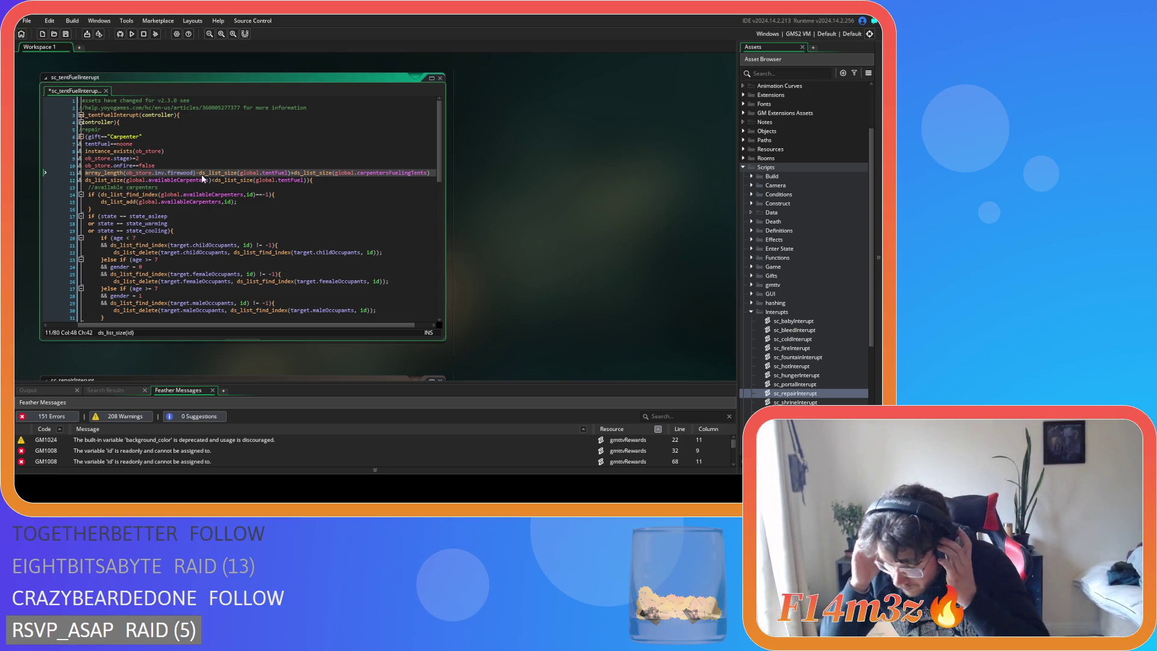
{"action": "mouse_move", "coordinate": [202, 178]}
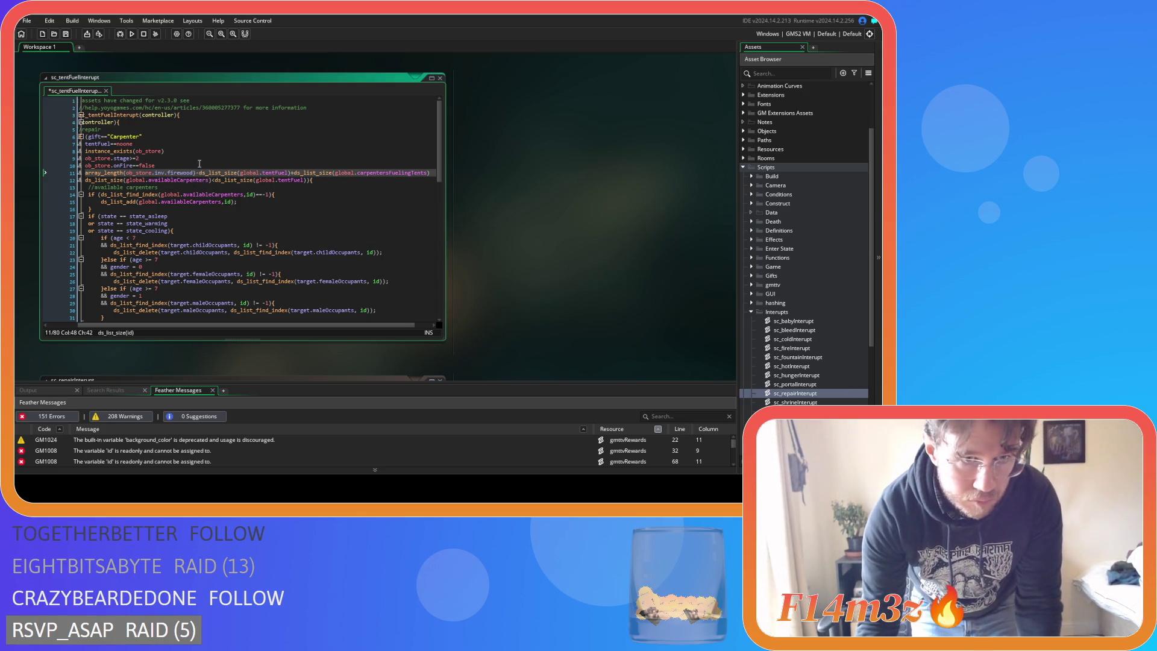
{"action": "key", "text": "BackSpace"}
Move ds_list_size(global.tentFuel) after the carpentersFuelingTents size so firewood is compared against their sum.
{"action": "type", "text": ">"}
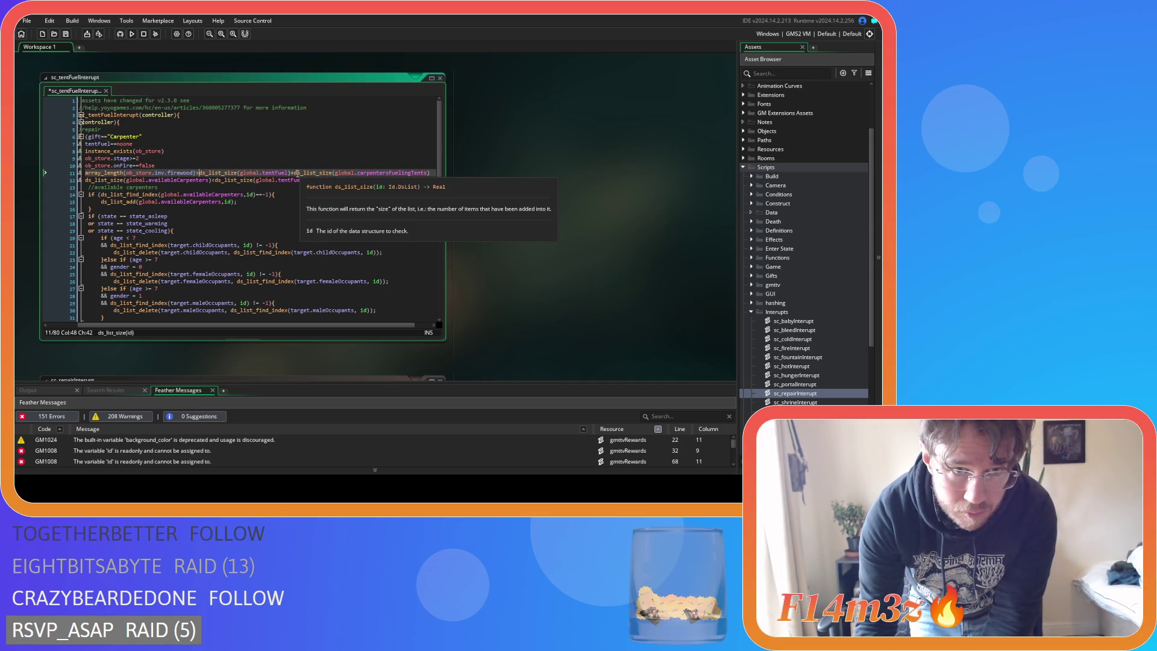
{"action": "left_click_drag", "start_coordinate": [295, 173], "coordinate": [200, 178]}
{"action": "key", "text": "ctrl+c"}
{"action": "key", "text": "Delete"}
{"action": "left_click", "coordinate": [370, 171]}
{"action": "type", "text": "+"}
{"action": "key", "text": "ctrl+v"}
{"action": "type", "text": "+"}
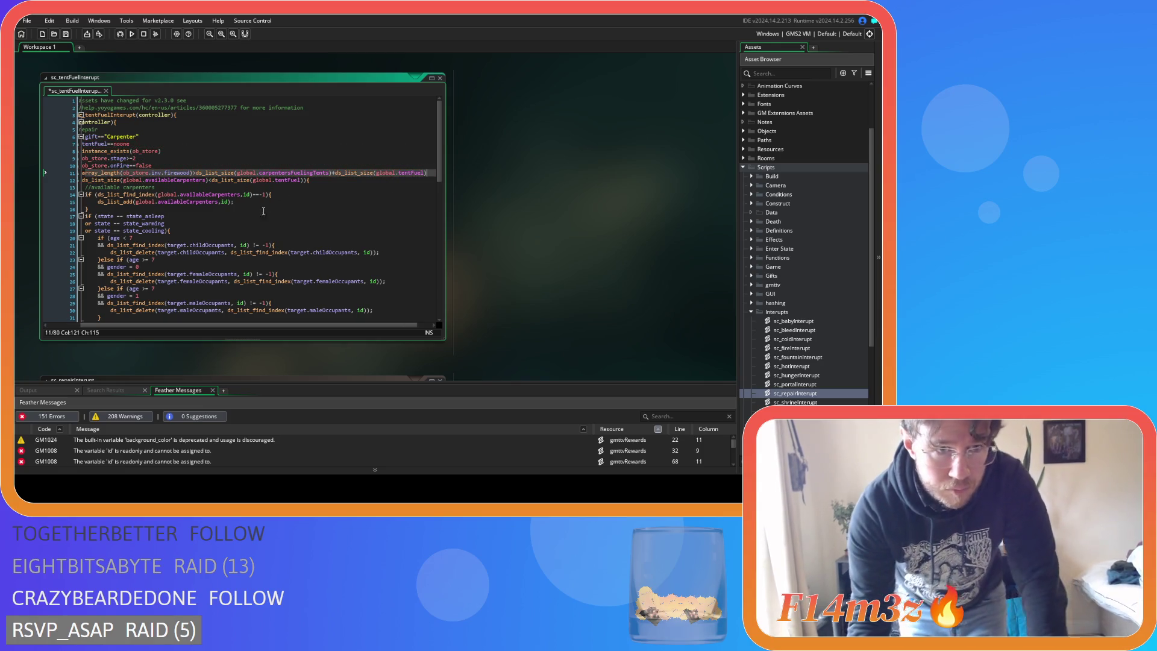
{"action": "left_click", "coordinate": [309, 174]}
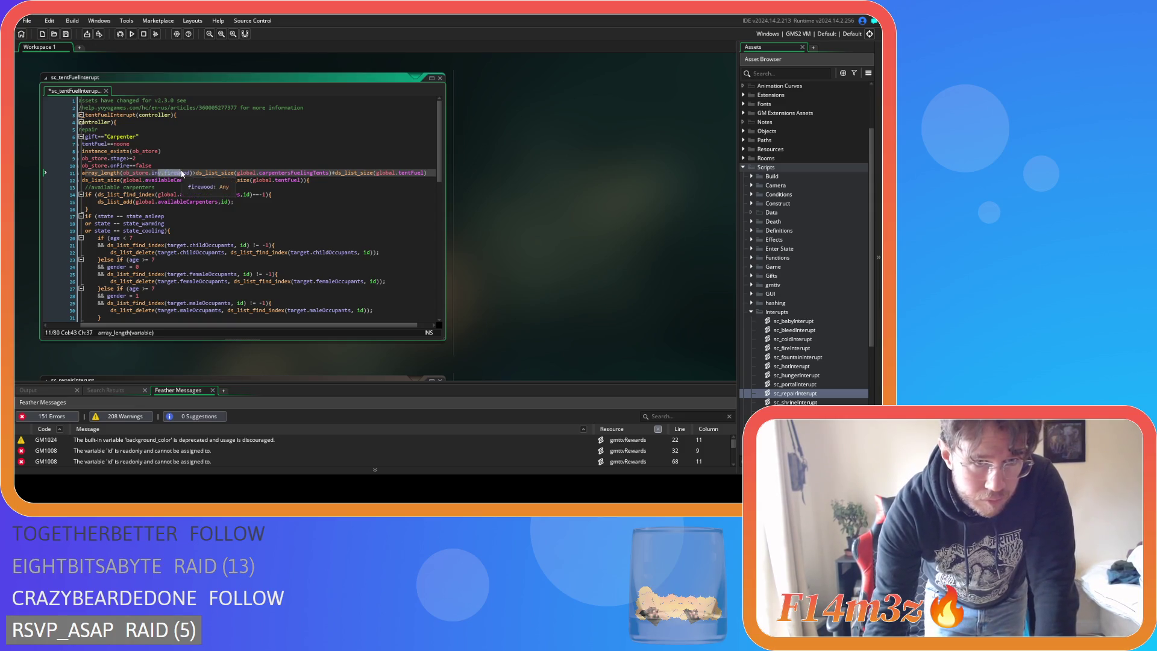
{"action": "left_click", "coordinate": [338, 182]}
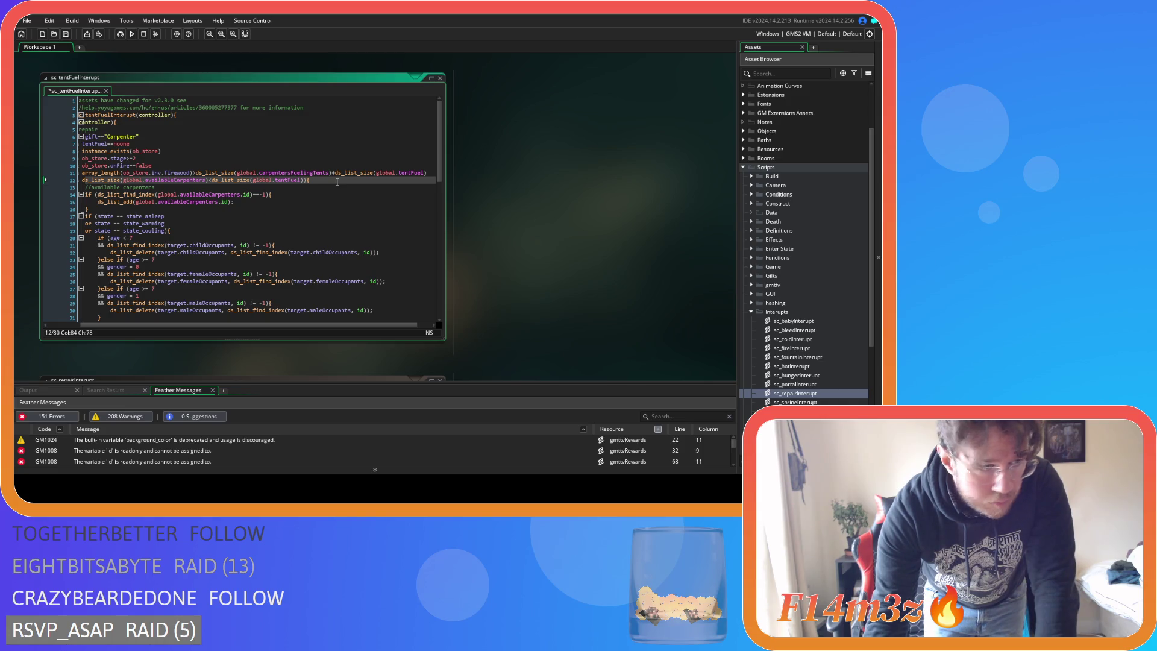
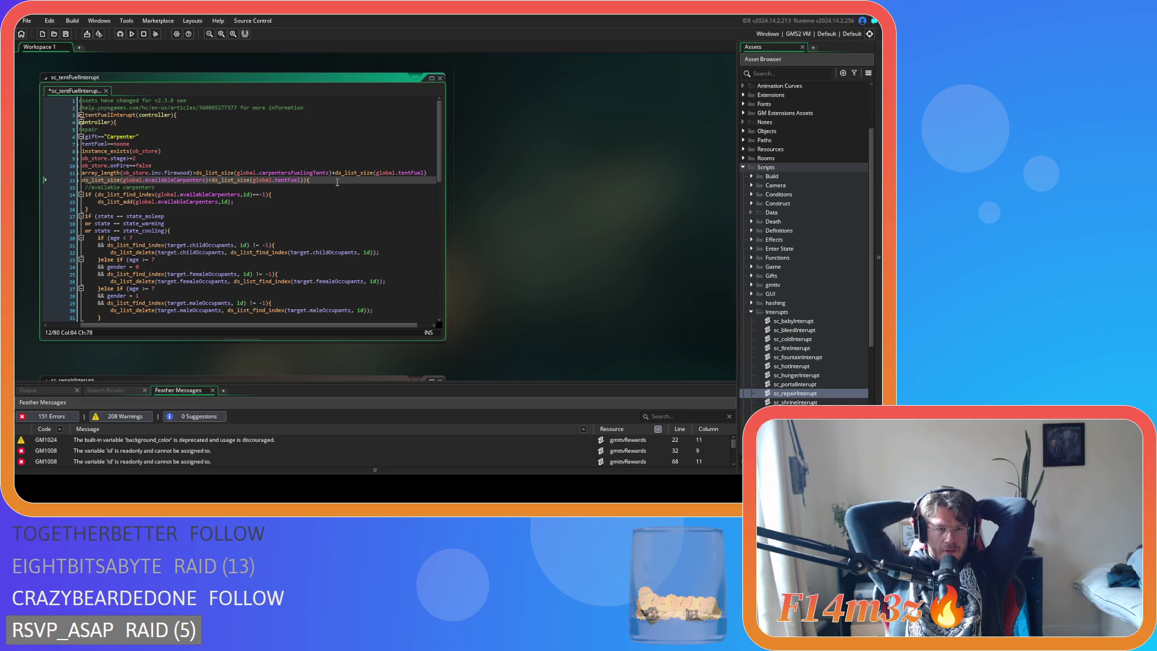
Replace tentFuel with availableCarpenters at the end of the line 11 firewood condition.
{"action": "left_click", "coordinate": [200, 173]}
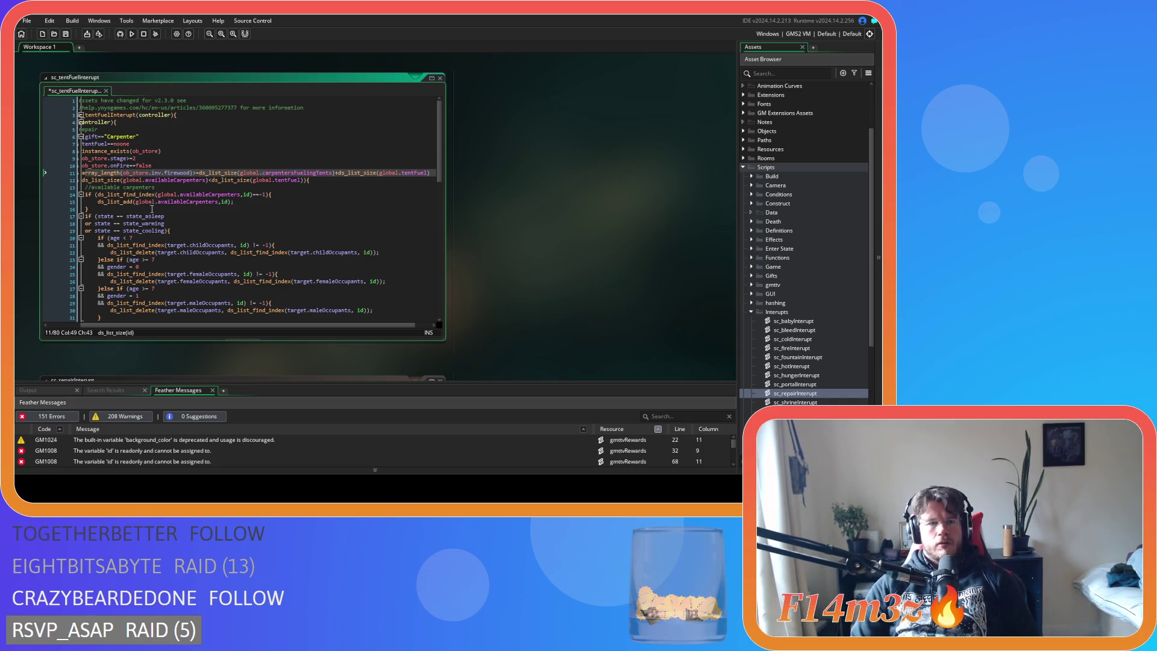
{"action": "double_click", "coordinate": [416, 173]}
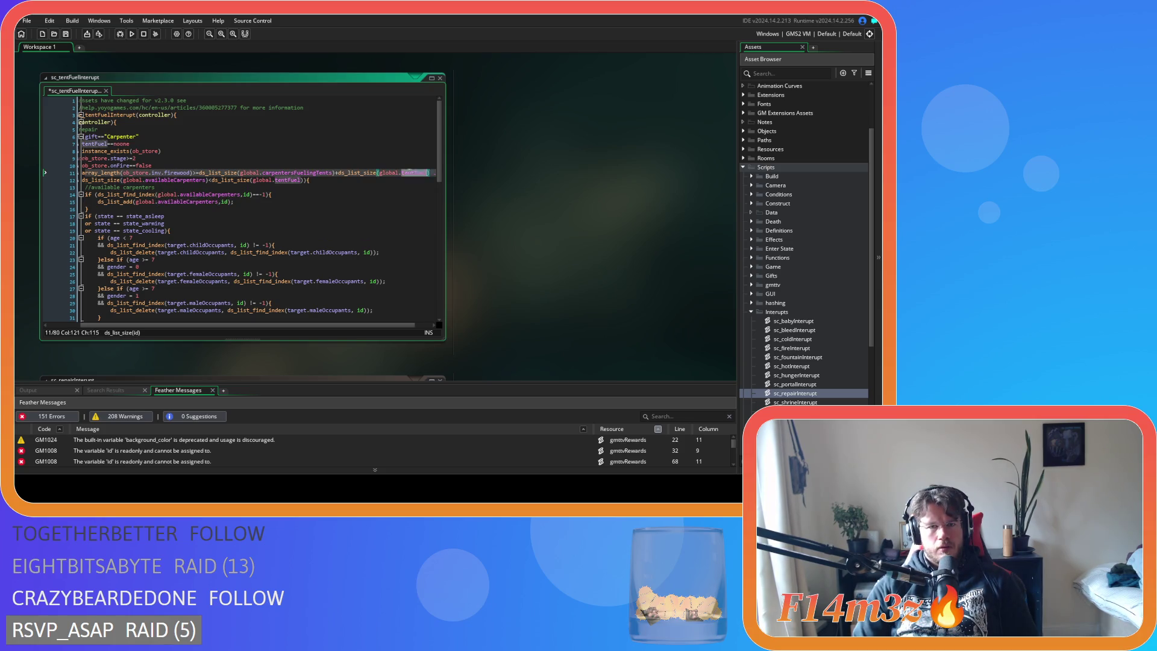
{"action": "type", "text": "availableCarpenters"}
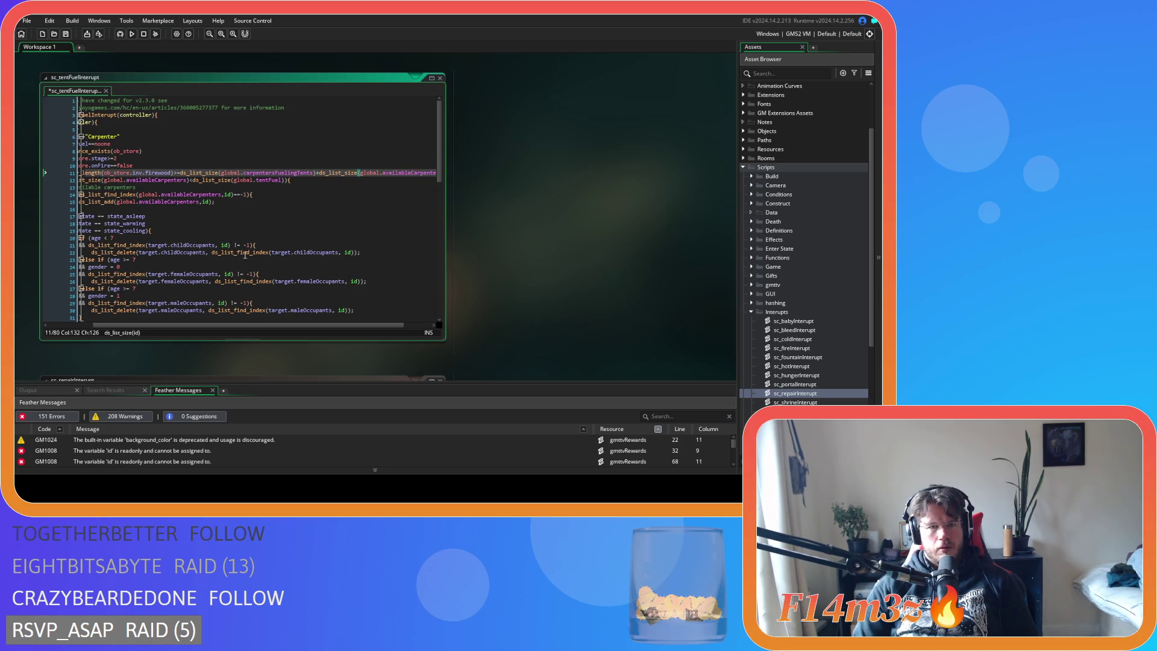
{"action": "mouse_move", "coordinate": [244, 256]}
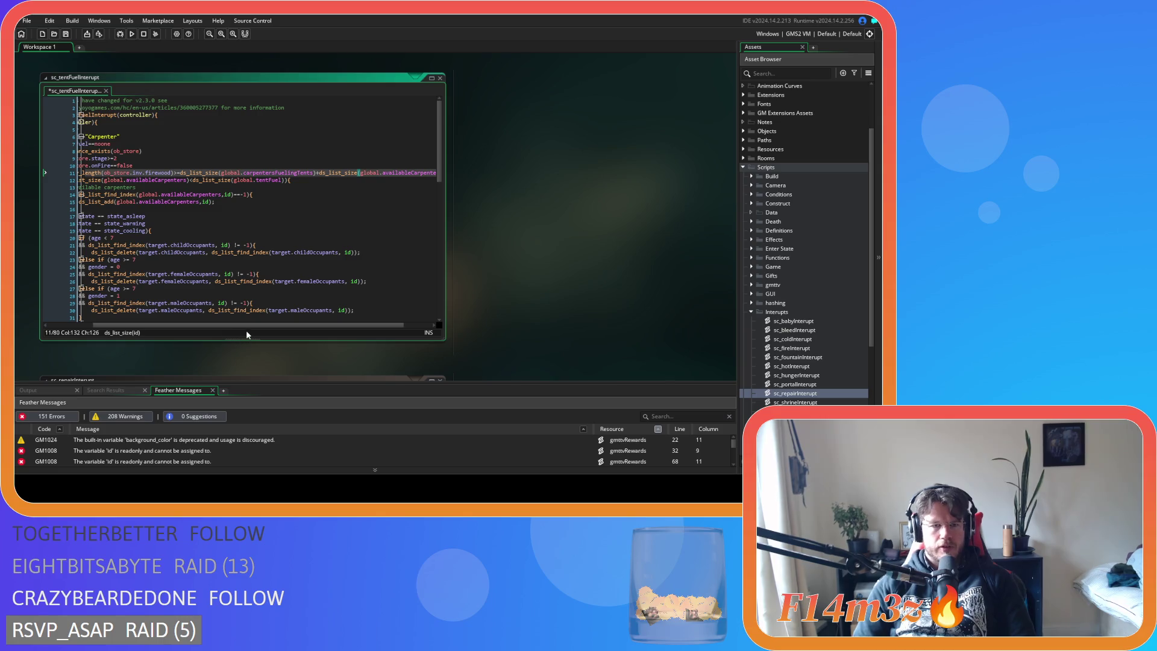
Review the availableCarpenters versus tentFuel comparison on line 12, then save the script.
{"action": "left_click_drag", "start_coordinate": [244, 325], "coordinate": [181, 322]}
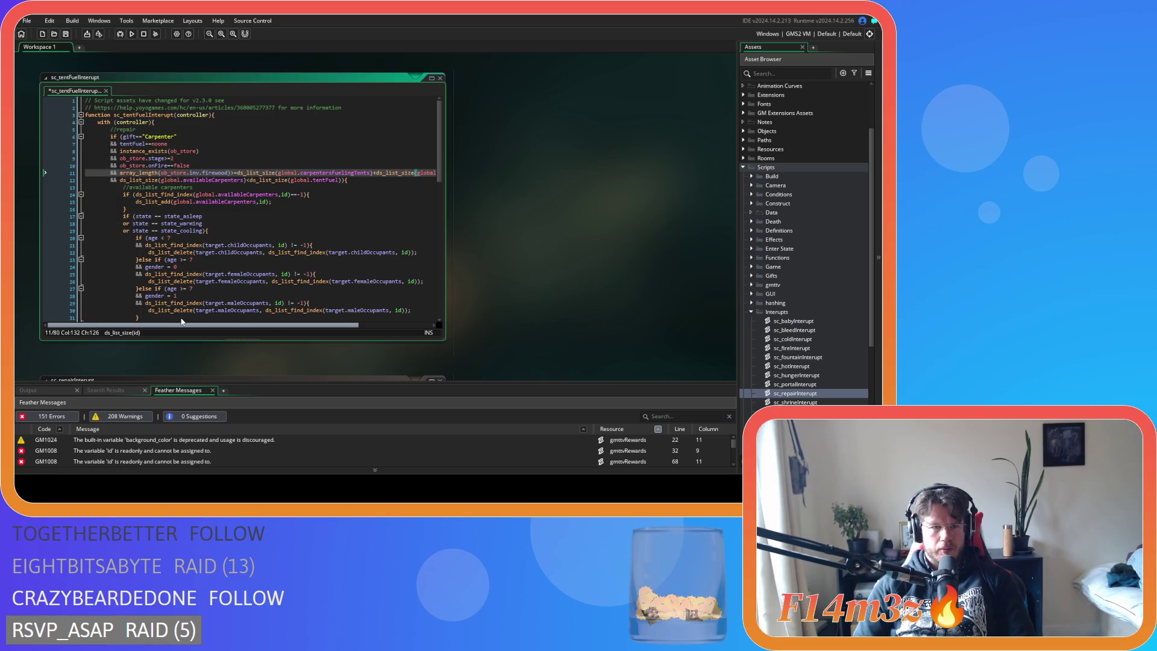
{"action": "scroll", "coordinate": [203, 312], "scroll_direction": "right", "scroll_amount": 1}
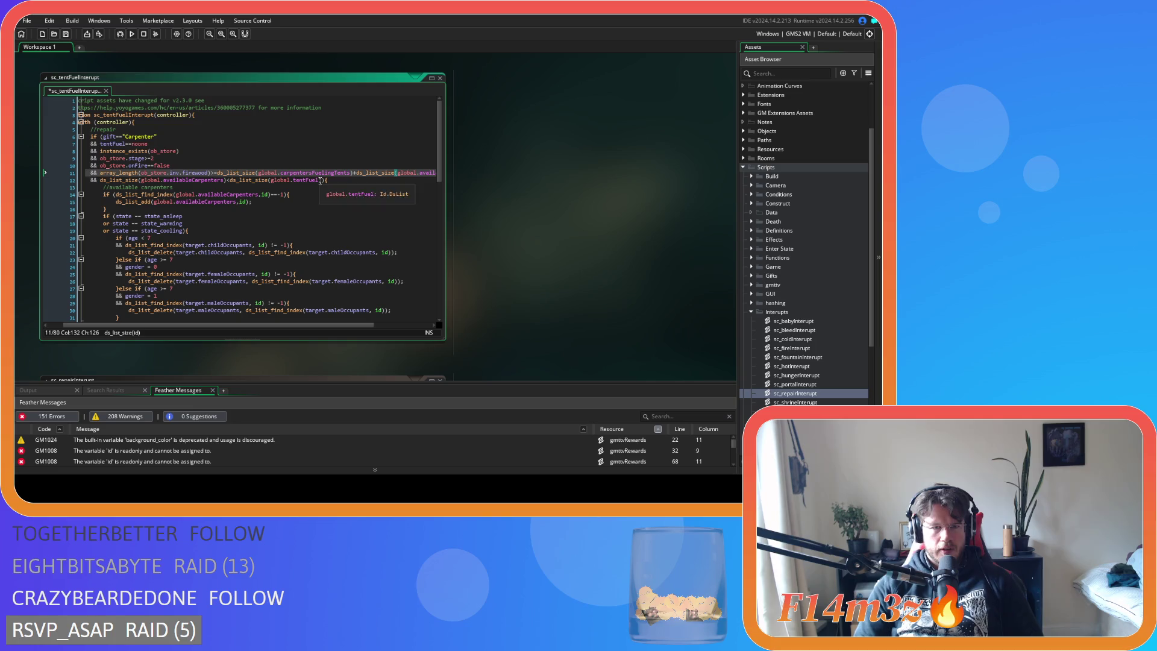
{"action": "key", "text": "Down"}
{"action": "left_click_drag", "start_coordinate": [326, 179], "coordinate": [142, 181]}
{"action": "left_click", "coordinate": [212, 173]}
{"action": "key", "text": "ctrl+s"}
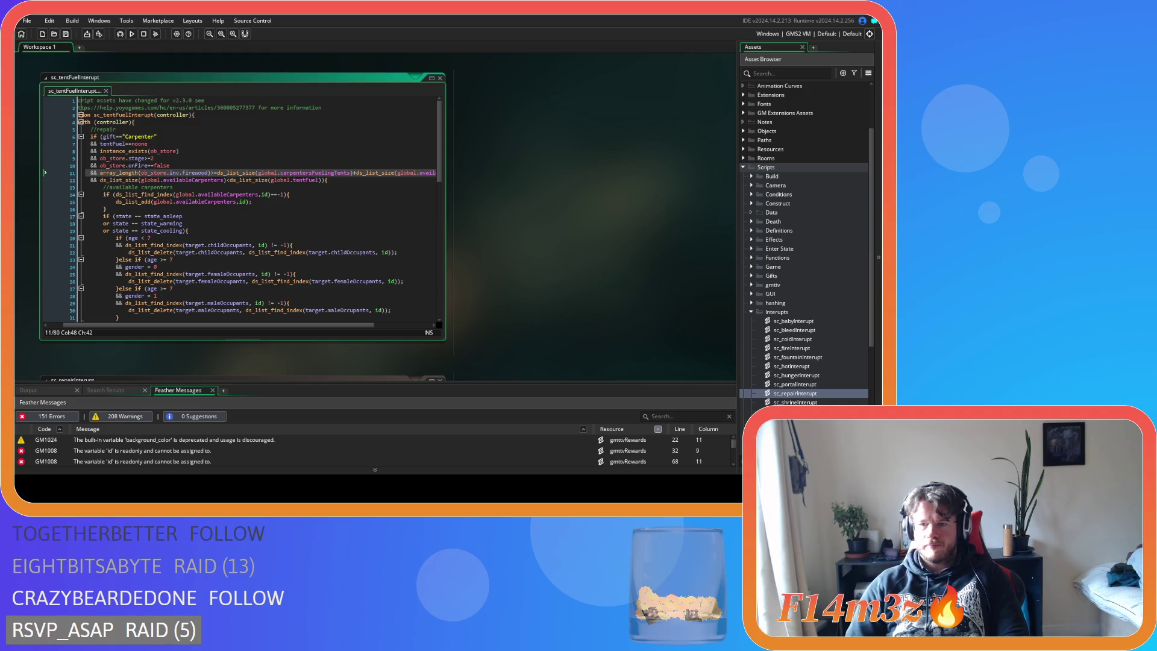
Open sc_stateConditions from the Conditions scripts folder and search it for state_fueltent.
{"action": "scroll", "coordinate": [805, 241], "scroll_direction": "down", "scroll_amount": 5}
{"action": "scroll", "coordinate": [804, 241], "scroll_direction": "up", "scroll_amount": 5}
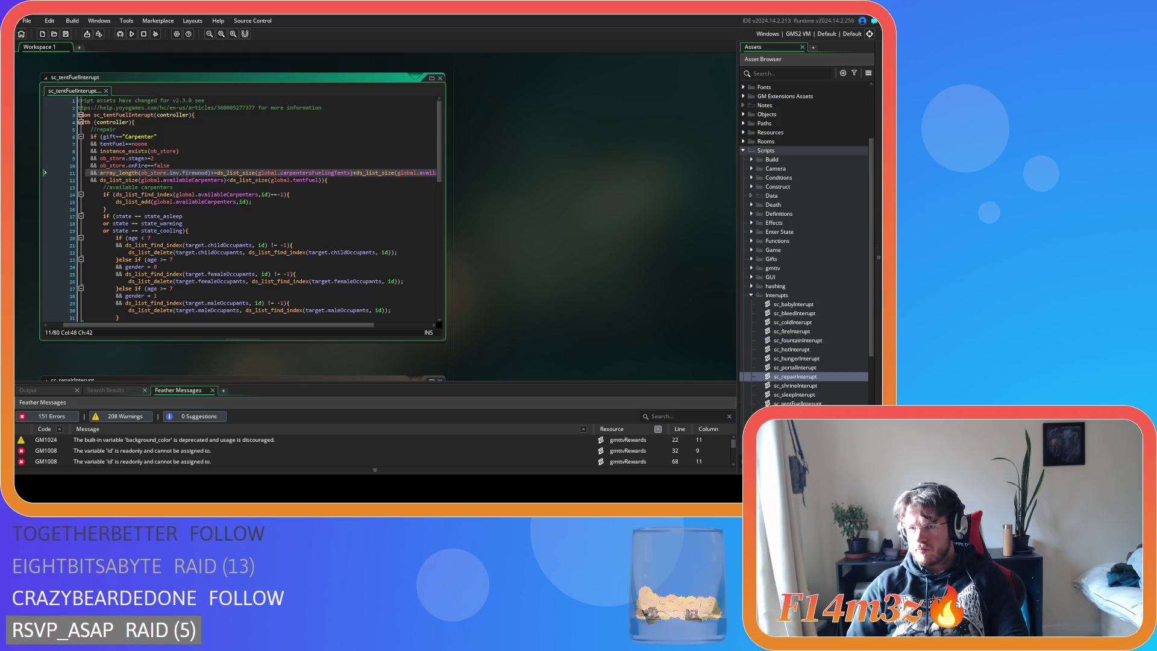
{"action": "left_click", "coordinate": [751, 178]}
{"action": "left_click", "coordinate": [797, 231]}
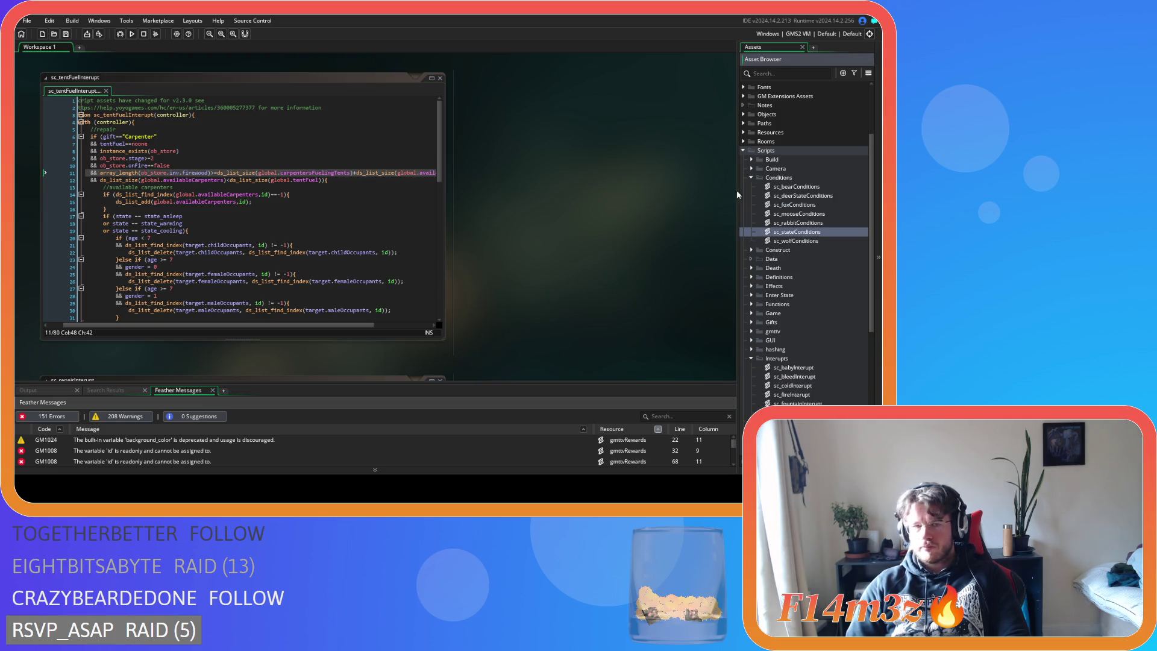
{"action": "scroll", "coordinate": [321, 196], "scroll_direction": "down", "scroll_amount": 2}
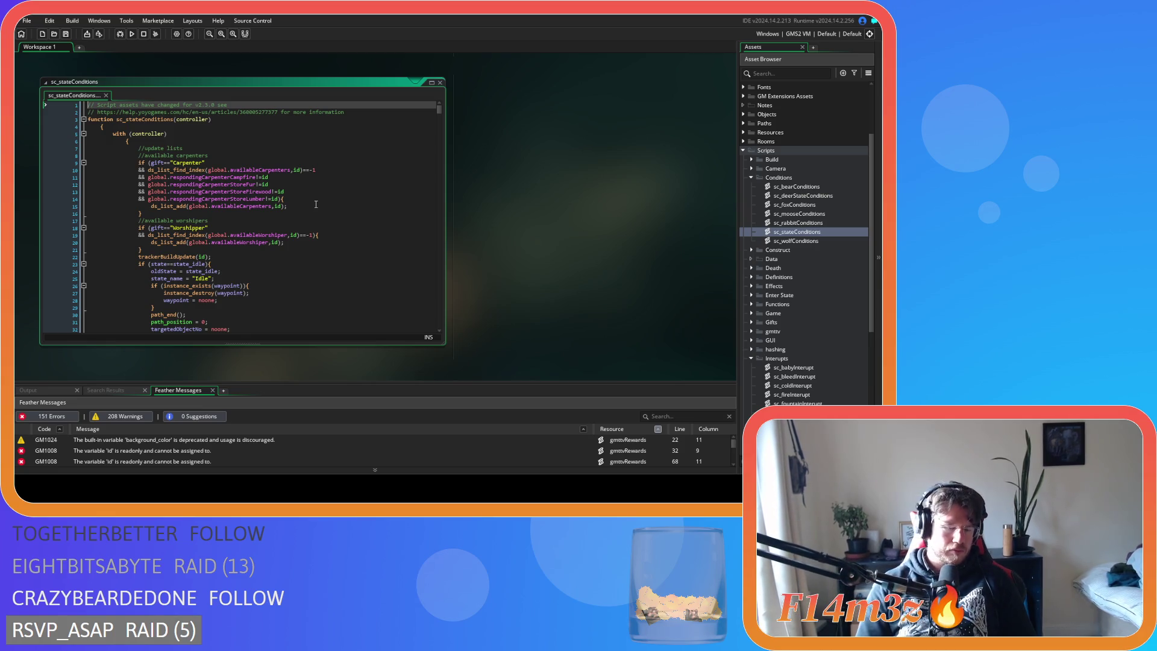
{"action": "left_click", "coordinate": [322, 208]}
{"action": "key", "text": "ctrl+f"}
{"action": "type", "text": "stae"}
{"action": "key", "text": "BackSpace"}
{"action": "type", "text": "t"}
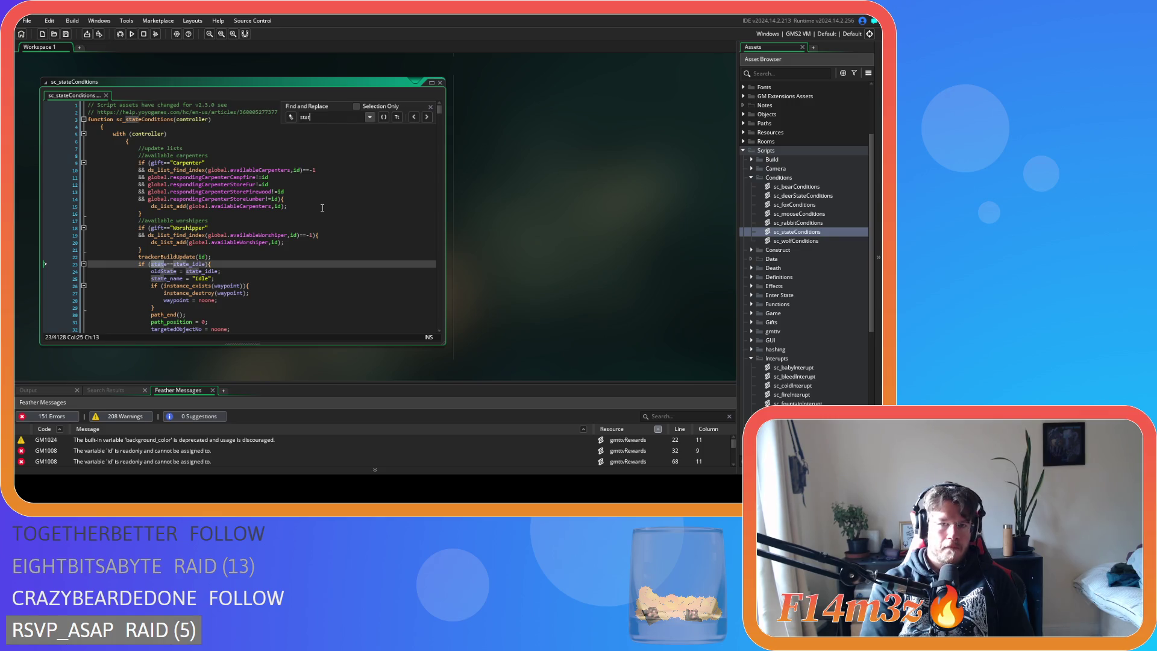
{"action": "type", "text": "e_fu"}
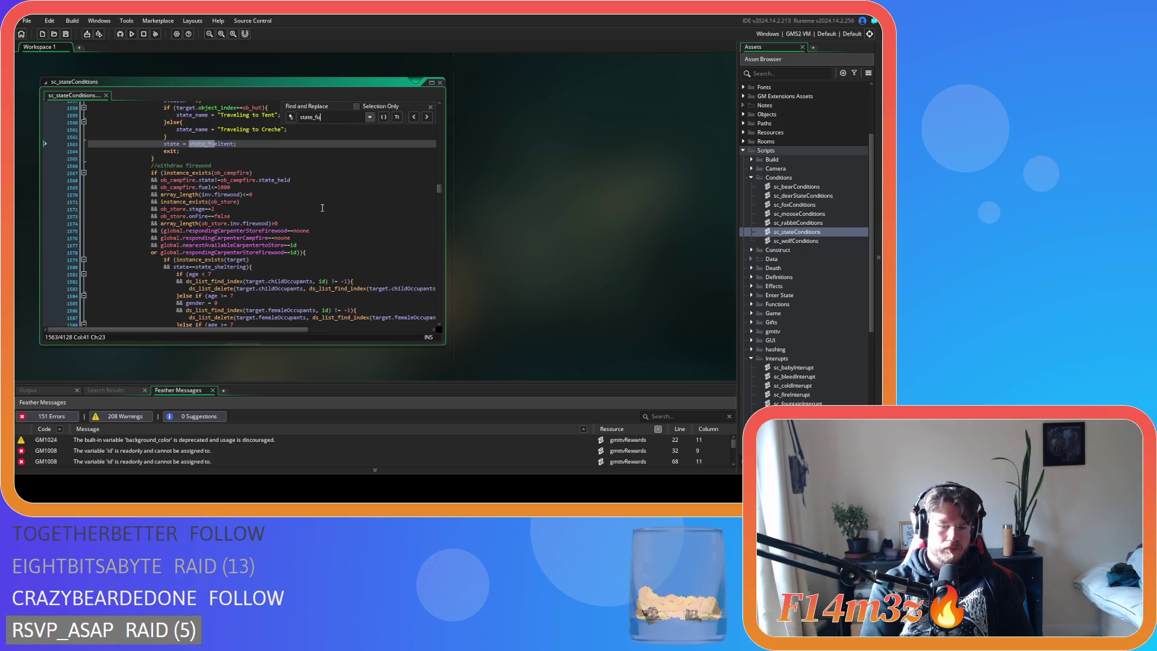
{"action": "type", "text": "eltent"}
Delete the ds_list_find_index carpentersFuelingTents if-block above the state_fueltent switch.
{"action": "scroll", "coordinate": [322, 208], "scroll_direction": "up", "scroll_amount": 7}
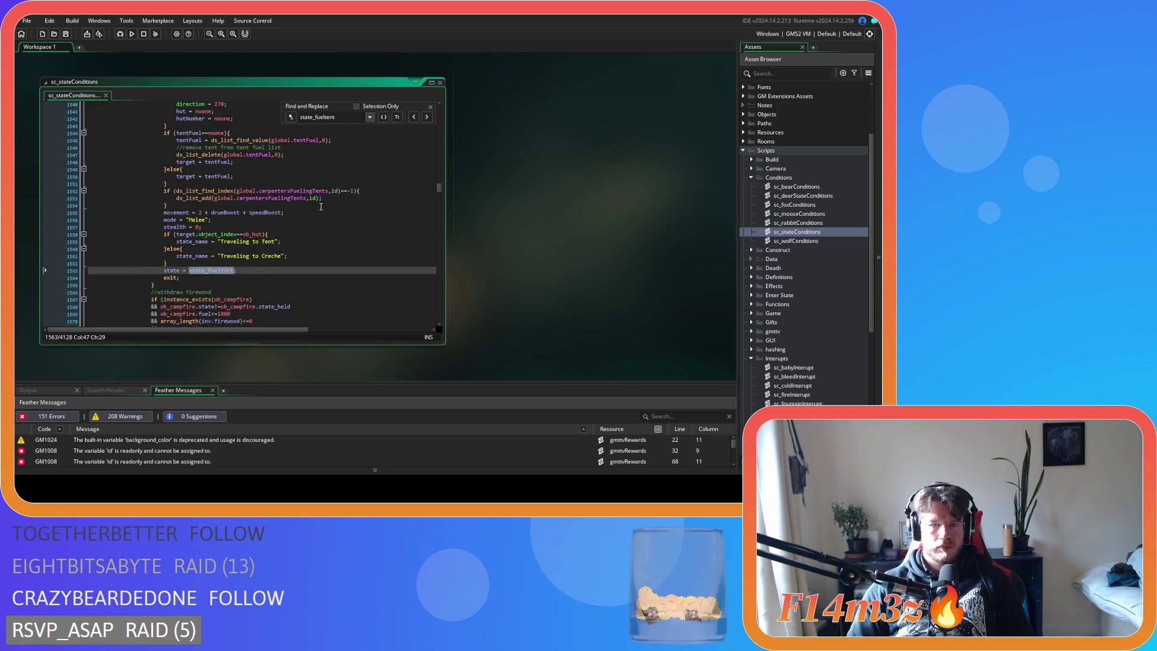
{"action": "left_click_drag", "start_coordinate": [188, 240], "coordinate": [71, 232]}
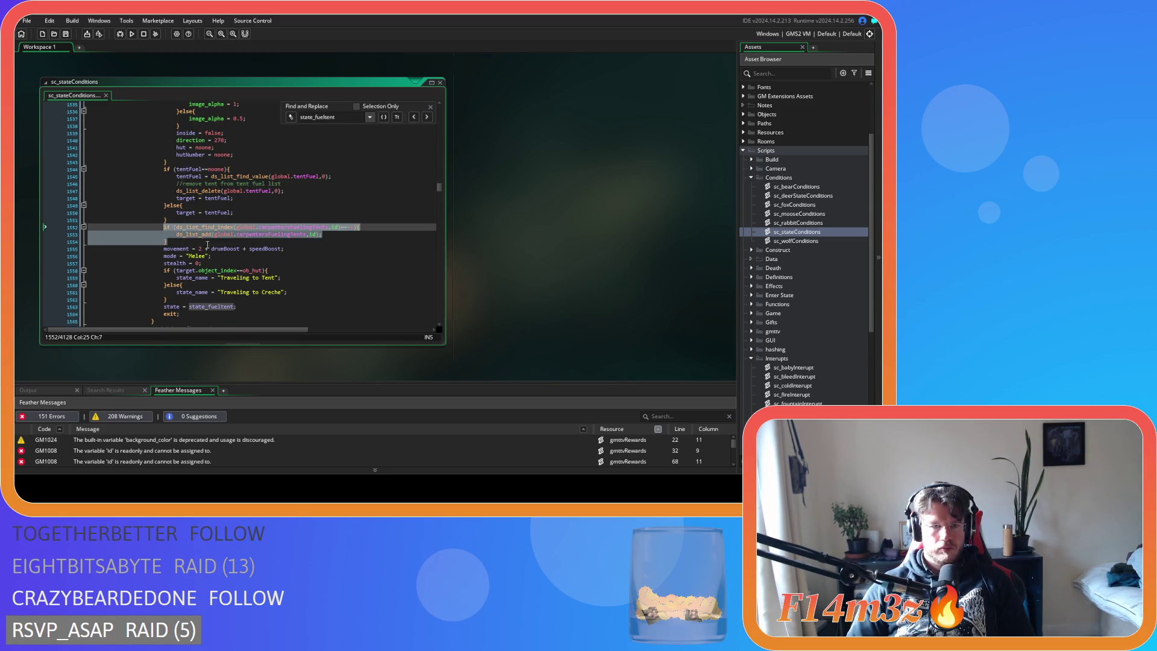
{"action": "key", "text": "Delete"}
{"action": "key", "text": "BackSpace"}
{"action": "scroll", "coordinate": [151, 253], "scroll_direction": "down", "scroll_amount": 2}
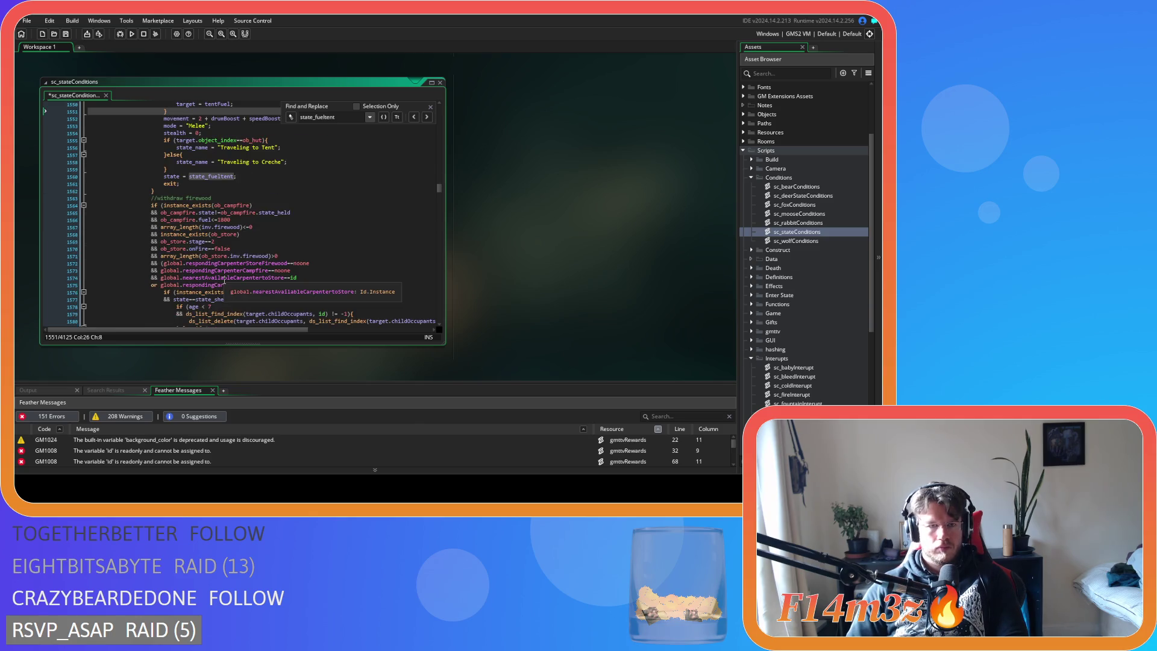
{"action": "scroll", "coordinate": [261, 289], "scroll_direction": "down", "scroll_amount": 5}
{"action": "scroll", "coordinate": [261, 290], "scroll_direction": "up", "scroll_amount": 18}
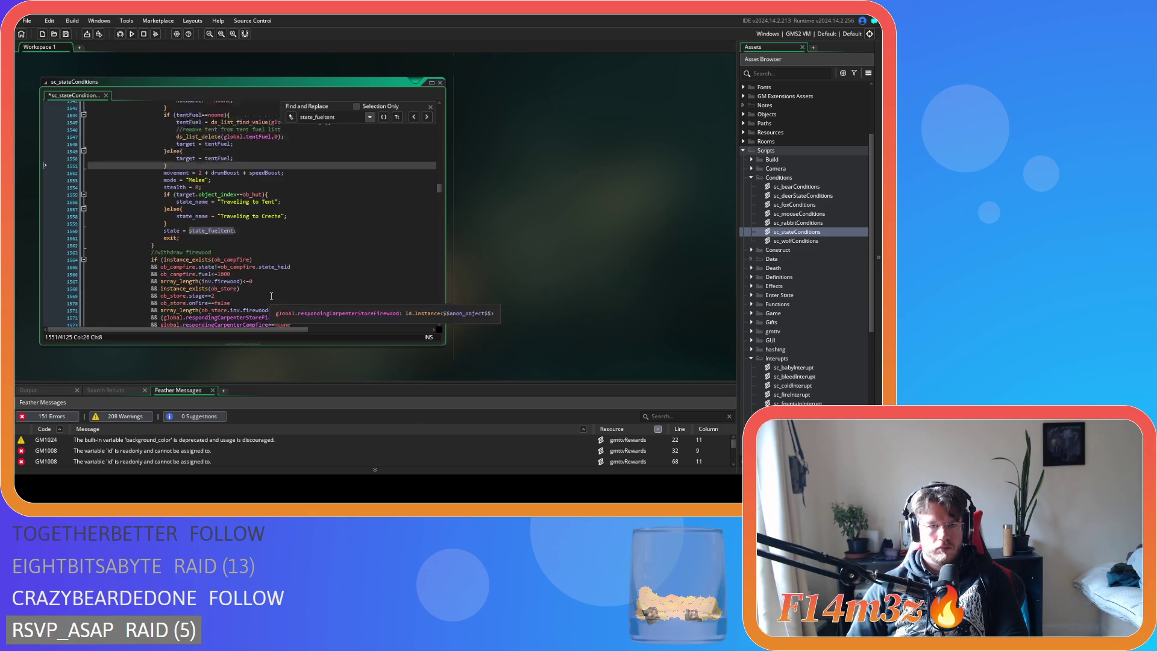